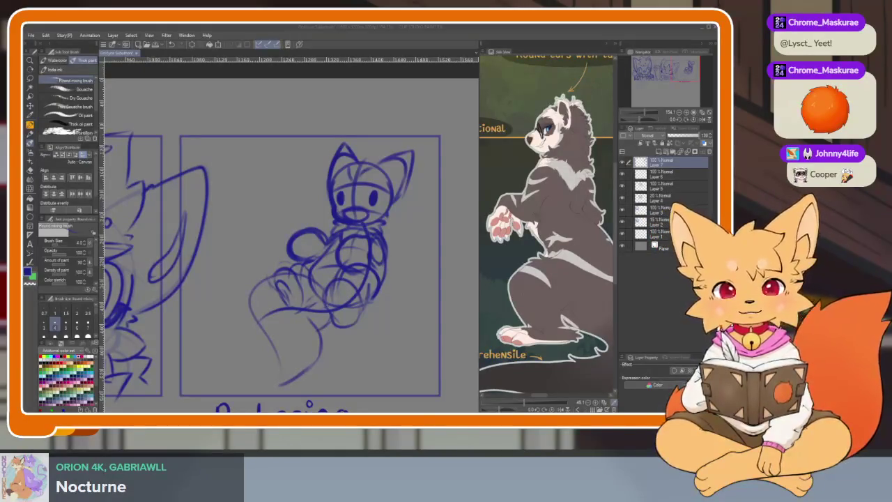
# - Rough in blue curves for the lower leg, the right and bottom edge, the left side and the top around the fox
pyautogui.click(369, 28)
pyautogui.scroll(-2, 379, 325)
pyautogui.scroll(2, 377, 331)
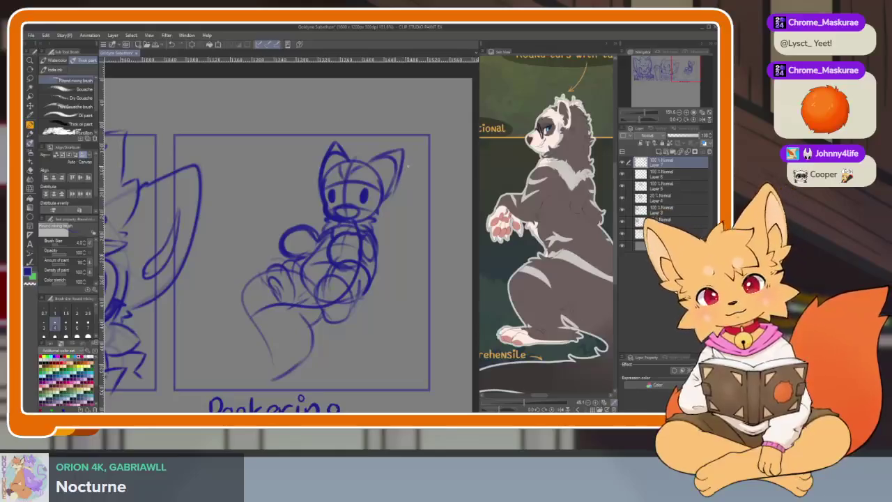
pyautogui.moveTo(352, 296); pyautogui.dragTo(275, 373)
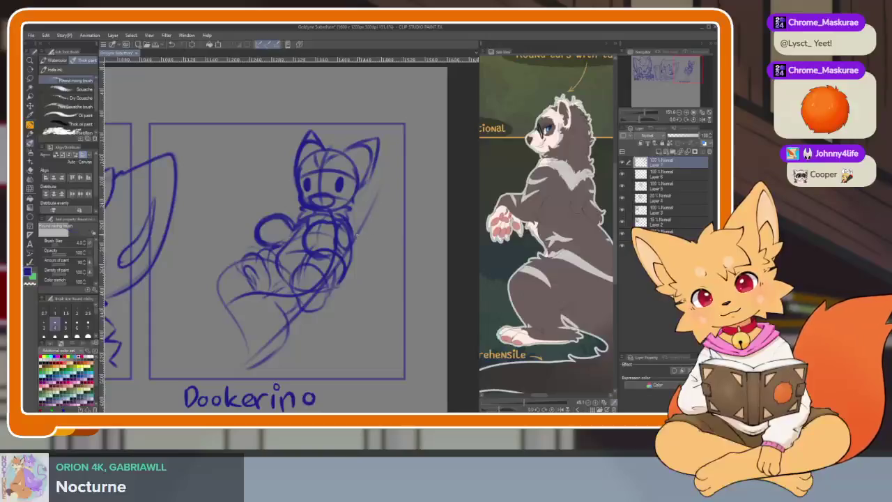
pyautogui.moveTo(422, 196); pyautogui.dragTo(278, 373)
pyautogui.moveTo(273, 152); pyautogui.dragTo(171, 345)
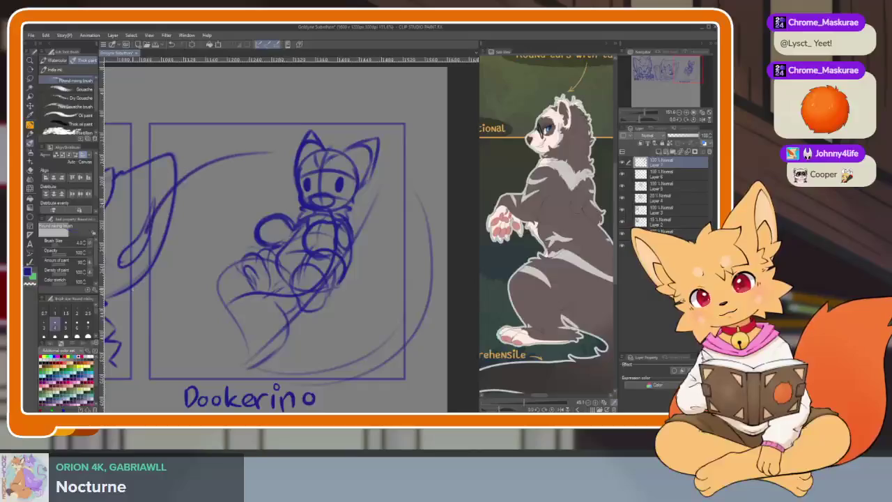
pyautogui.moveTo(293, 156); pyautogui.dragTo(180, 203)
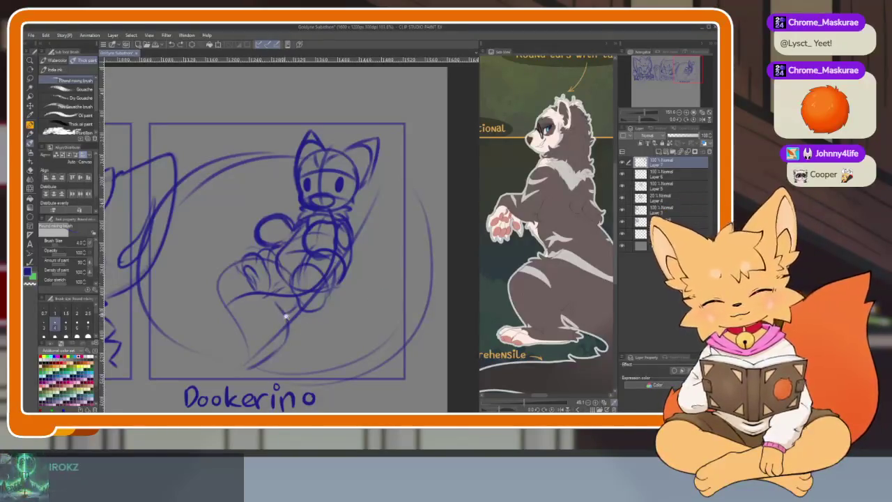
# - Add strokes across the lower body and bottom, undo the right-side curve, and draw a long left arc
pyautogui.scroll(2, 284, 314)
pyautogui.scroll(-3, 291, 202)
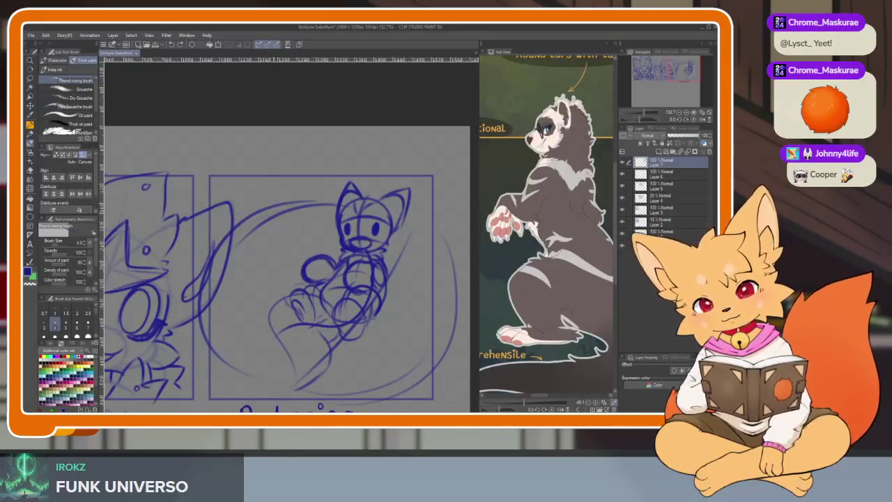
pyautogui.moveTo(212, 278)
pyautogui.mouseDown()
pyautogui.moveTo(302, 252)
pyautogui.moveTo(282, 341)
pyautogui.mouseUp()
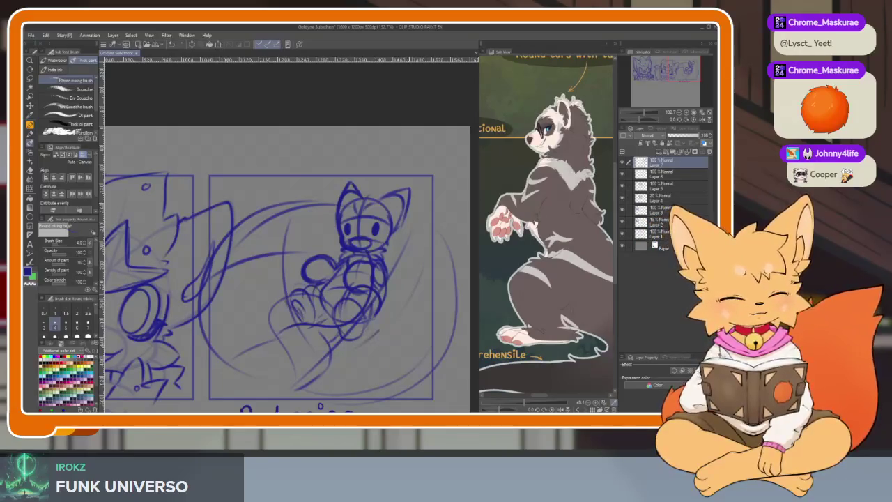
pyautogui.moveTo(422, 296); pyautogui.dragTo(397, 290)
pyautogui.moveTo(319, 331); pyautogui.dragTo(290, 380)
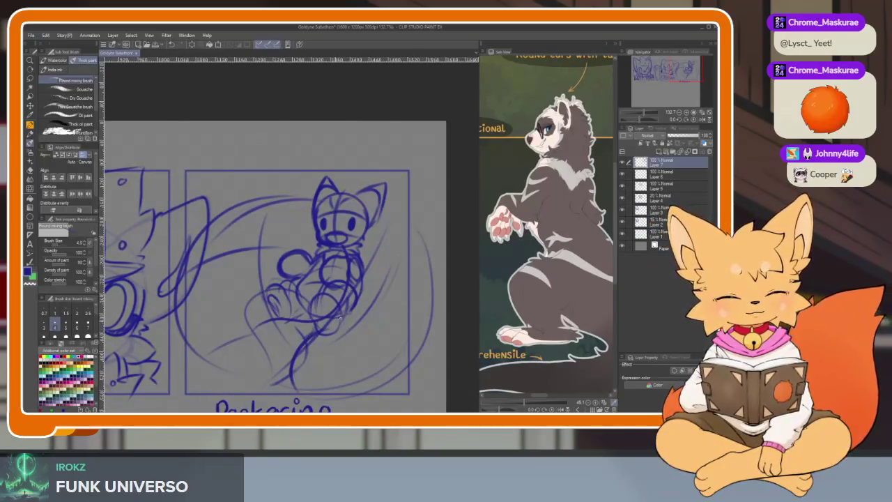
pyautogui.moveTo(382, 275); pyautogui.dragTo(436, 327)
pyautogui.hotkey('ctrl', 'z')
pyautogui.hotkey('ctrl', 'z')
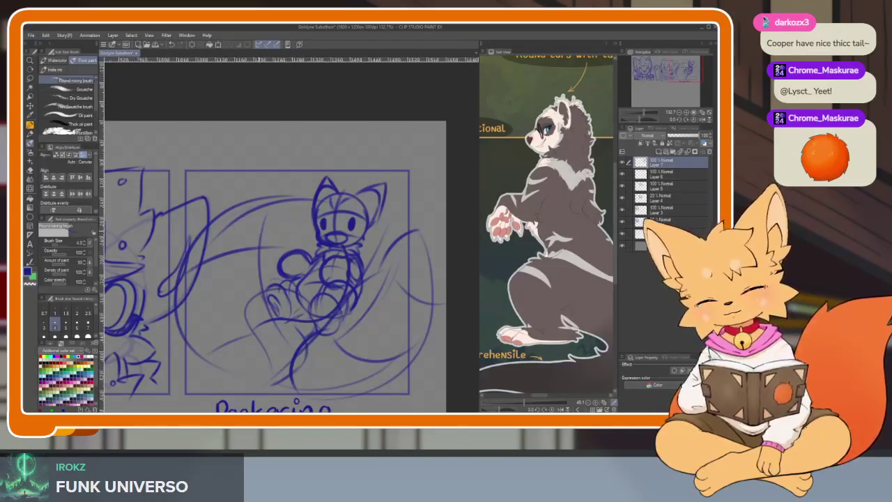
pyautogui.moveTo(237, 204)
pyautogui.mouseDown()
pyautogui.moveTo(178, 306)
pyautogui.moveTo(230, 358)
pyautogui.mouseUp()
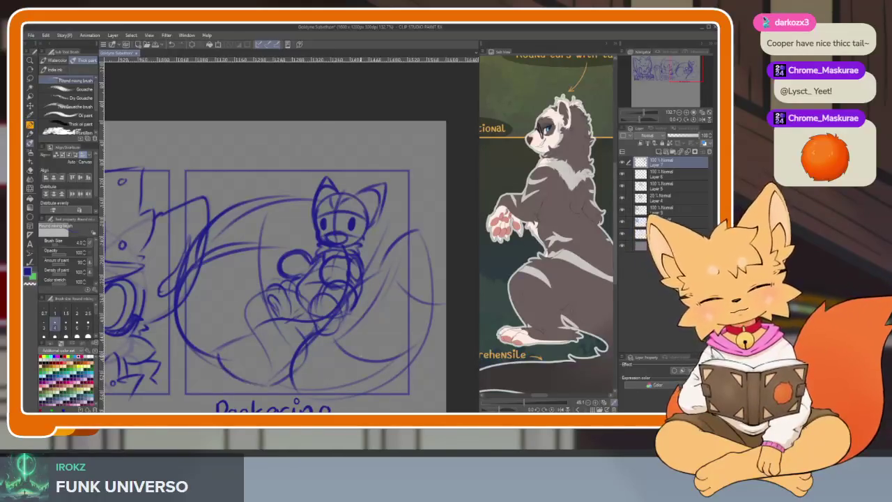
pyautogui.moveTo(342, 368); pyautogui.dragTo(325, 348)
pyautogui.scroll(2, 386, 323)
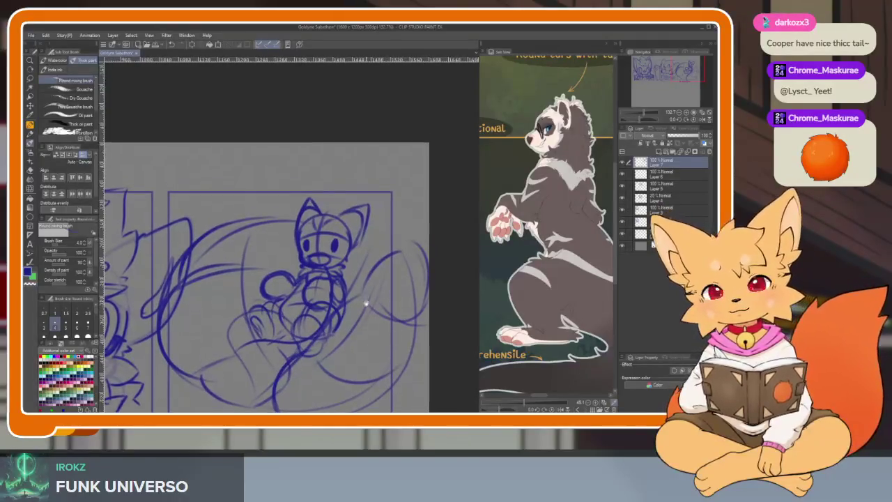
# - Shift the whole Dookerino sketch layer up and to the left
pyautogui.scroll(-3, 386, 306)
pyautogui.scroll(1, 373, 321)
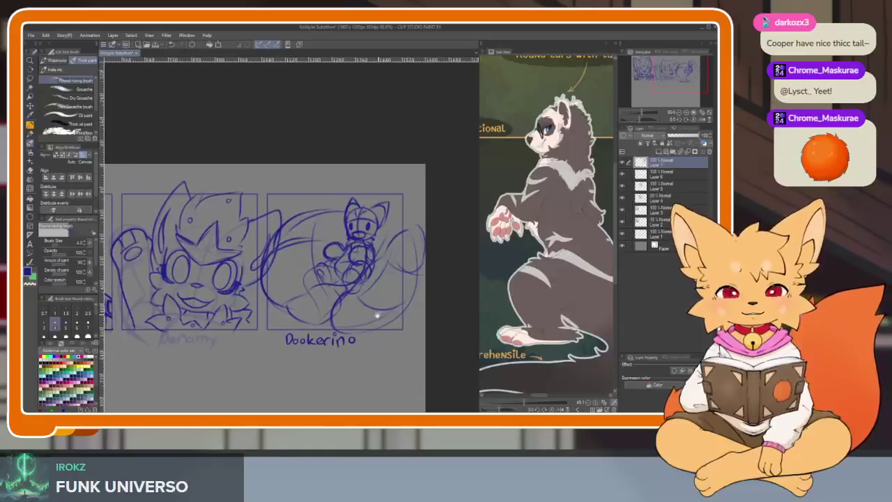
pyautogui.scroll(2, 355, 324)
pyautogui.scroll(1, 352, 327)
pyautogui.scroll(1, 341, 341)
pyautogui.scroll(-1, 328, 357)
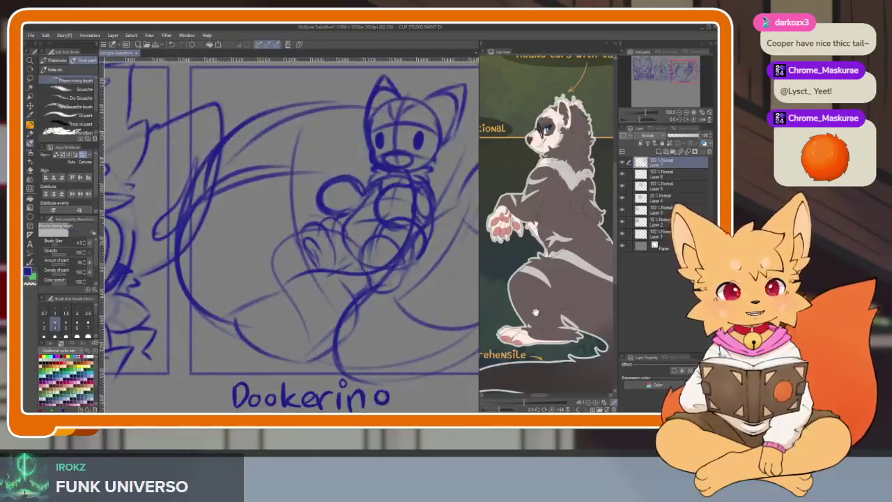
pyautogui.scroll(2, 591, 314)
pyautogui.scroll(2, 591, 315)
pyautogui.scroll(2, 591, 314)
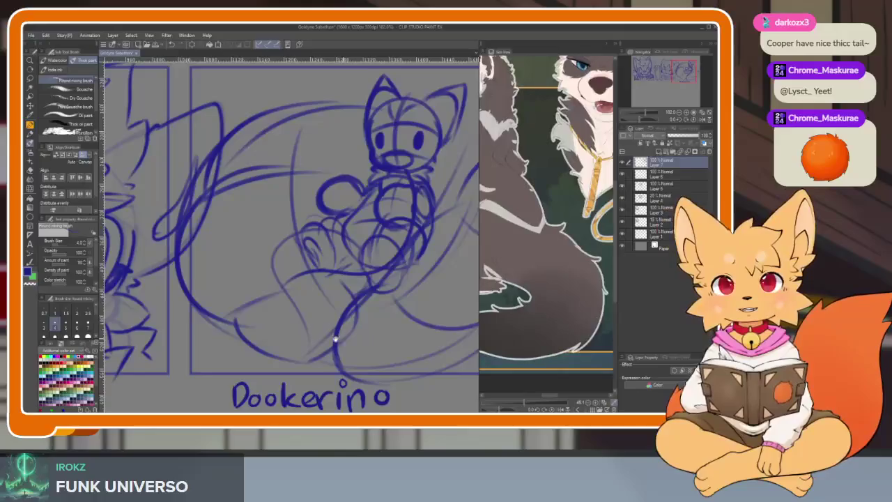
pyautogui.scroll(-1, 352, 298)
pyautogui.scroll(-1, 352, 298)
pyautogui.scroll(-1, 352, 299)
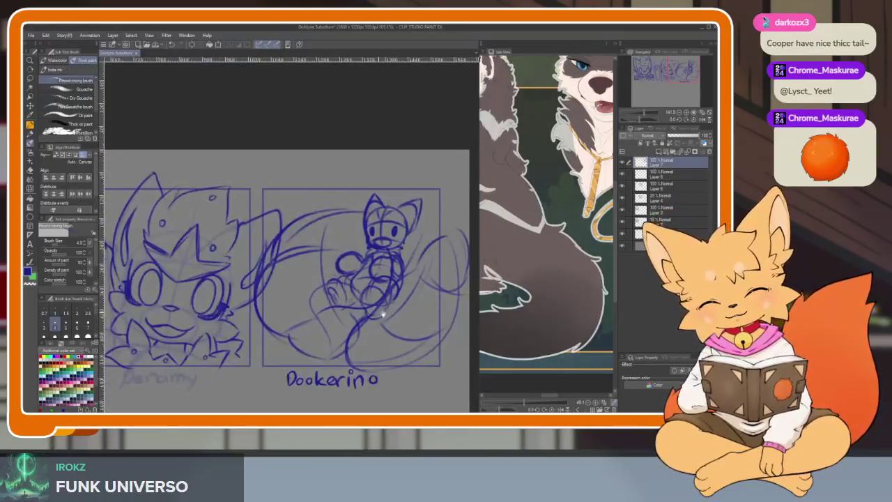
pyautogui.scroll(-1, 352, 298)
pyautogui.press('k')
pyautogui.moveTo(422, 330); pyautogui.dragTo(376, 313)
# - Add an arc above the fox's head and a curve at the right edge, then fade the layer to 23% opacity
pyautogui.scroll(2, 377, 320)
pyautogui.press('b')
pyautogui.moveTo(321, 160)
pyautogui.mouseDown()
pyautogui.moveTo(275, 141)
pyautogui.moveTo(239, 180)
pyautogui.mouseUp()
pyautogui.moveTo(434, 189); pyautogui.dragTo(470, 179)
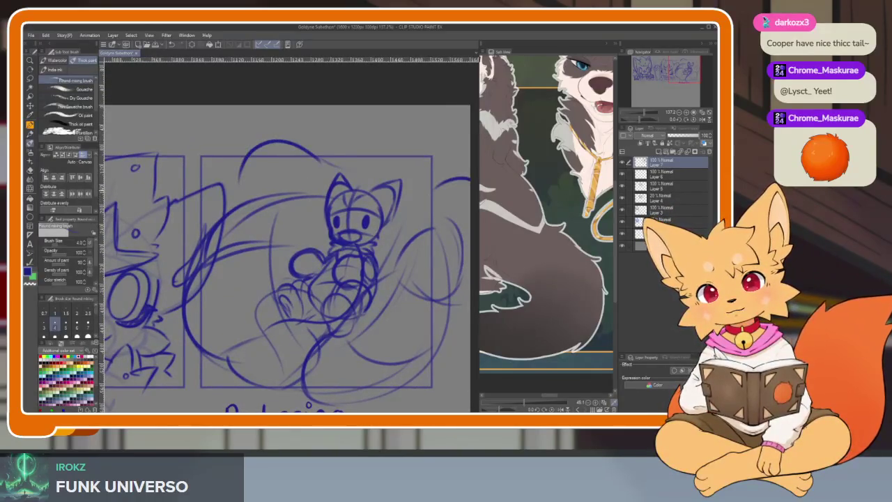
pyautogui.moveTo(404, 310); pyautogui.dragTo(414, 295)
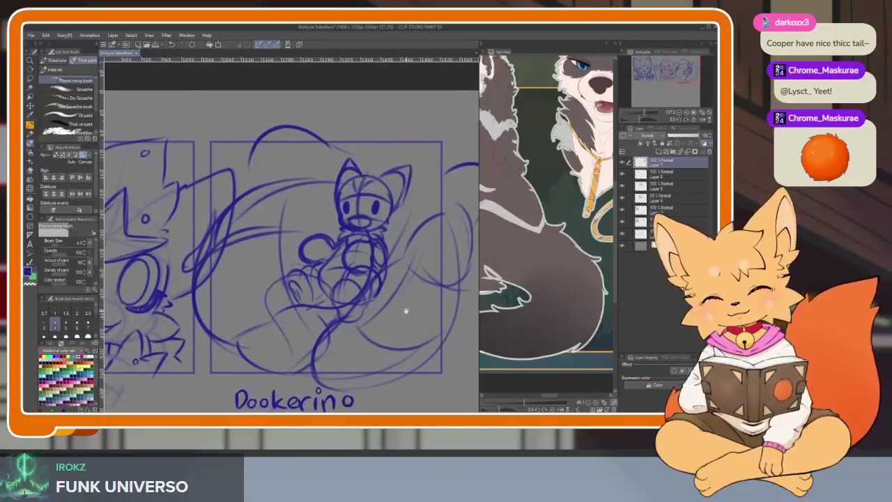
pyautogui.scroll(2, 397, 328)
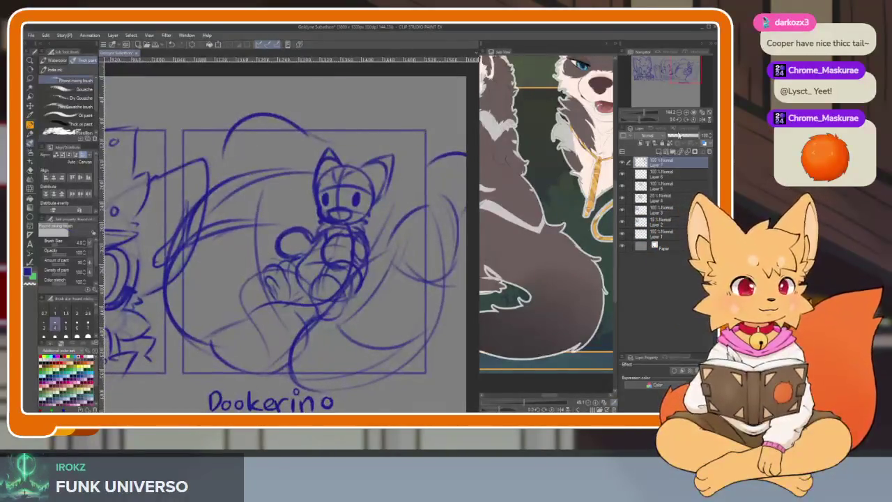
pyautogui.click(677, 136)
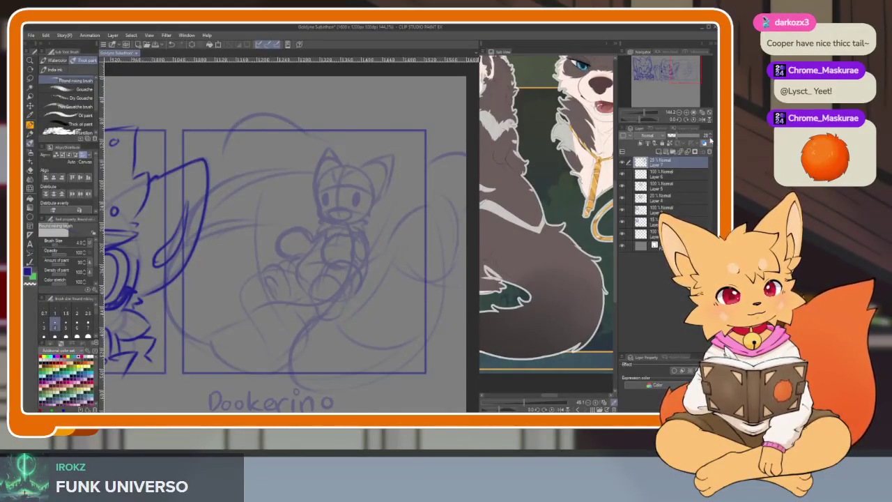
# - Create Layer 8 above the faded Dookerino sketch and zoom in on the fox's face
pyautogui.scroll(-3, 390, 336)
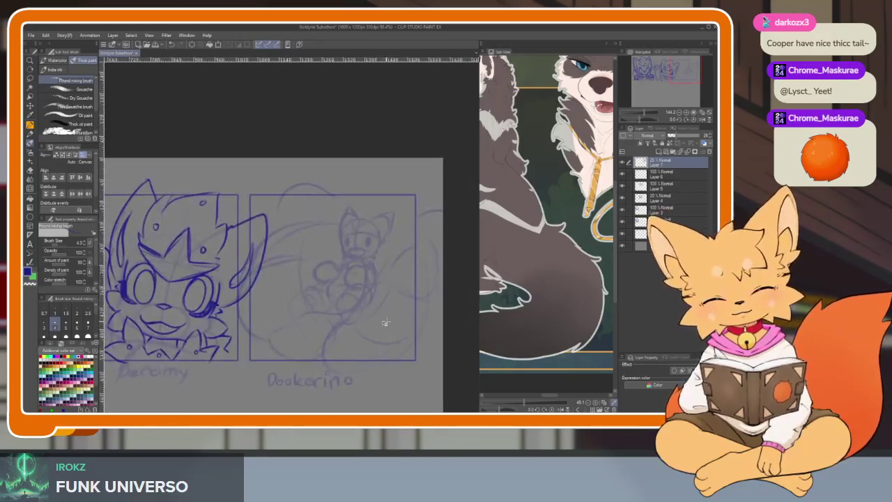
pyautogui.press('k')
pyautogui.scroll(4, 373, 346)
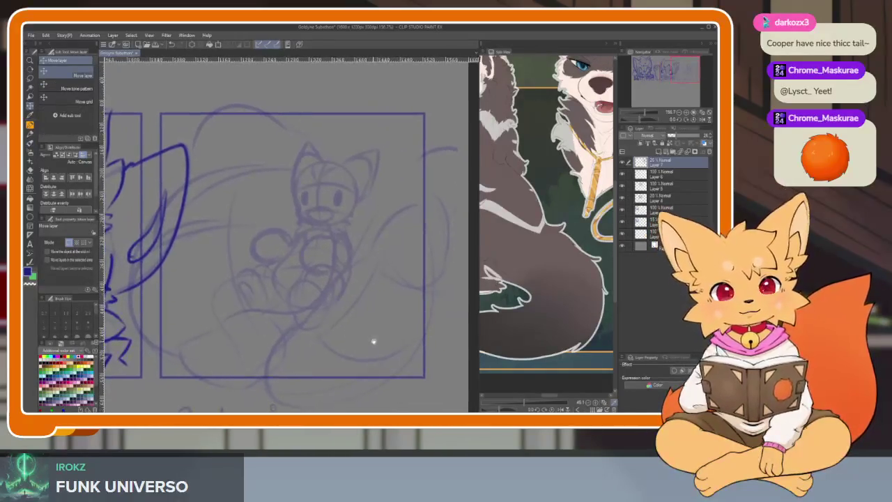
pyautogui.scroll(-3, 374, 346)
pyautogui.press('b')
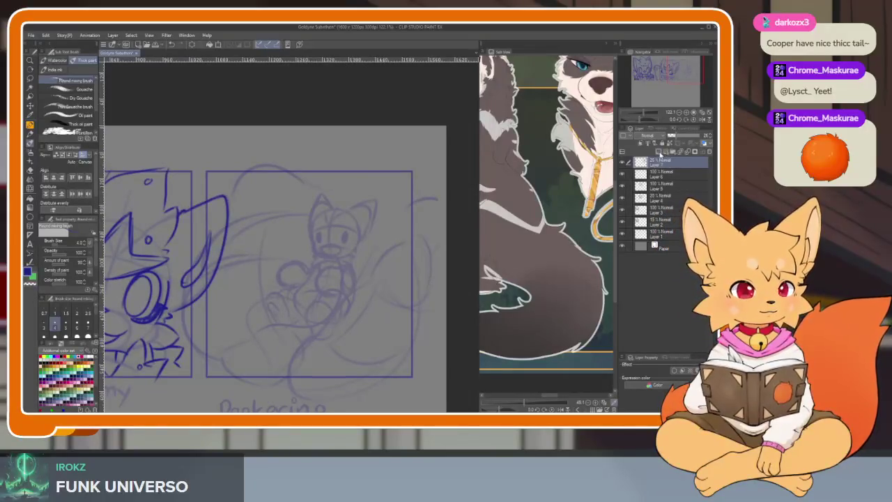
pyautogui.click(658, 151)
pyautogui.scroll(5, 545, 230)
pyautogui.scroll(3, 514, 342)
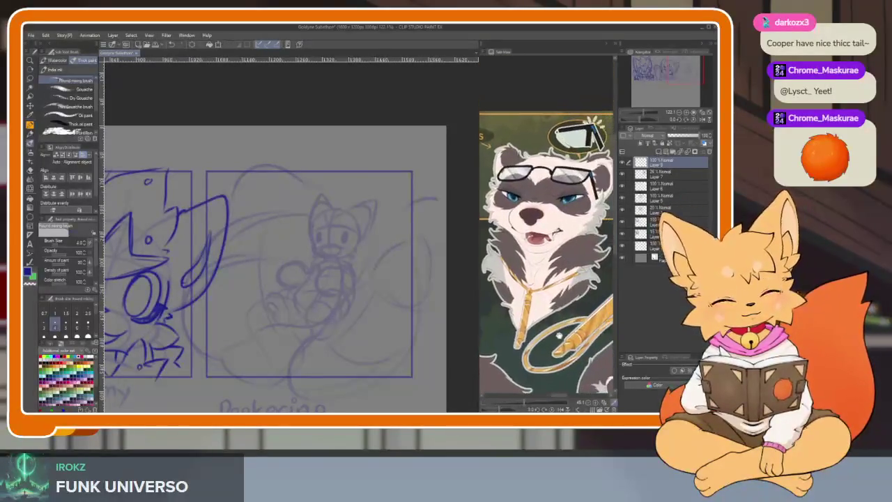
pyautogui.scroll(1, 332, 358)
pyautogui.scroll(-1, 332, 359)
pyautogui.moveTo(487, 327)
pyautogui.mouseDown()
pyautogui.moveTo(583, 321)
pyautogui.moveTo(487, 325)
pyautogui.mouseUp()
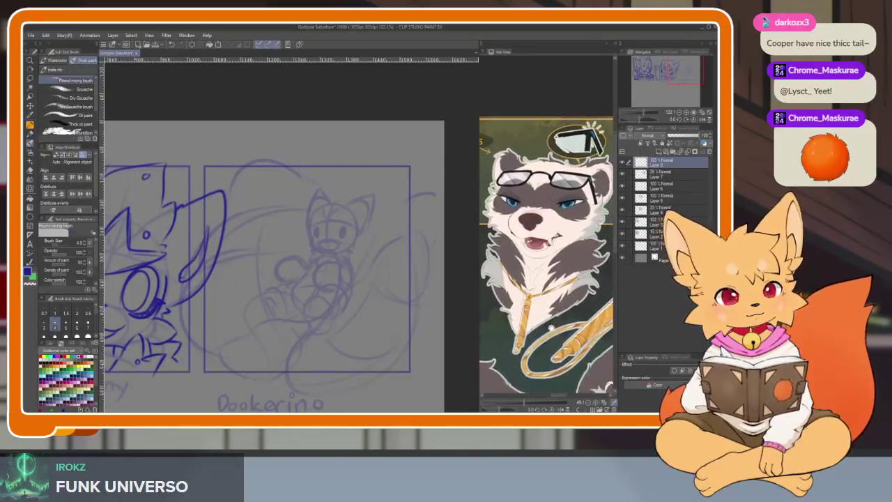
pyautogui.scroll(1, 315, 366)
pyautogui.scroll(1, 314, 366)
pyautogui.scroll(2, 313, 281)
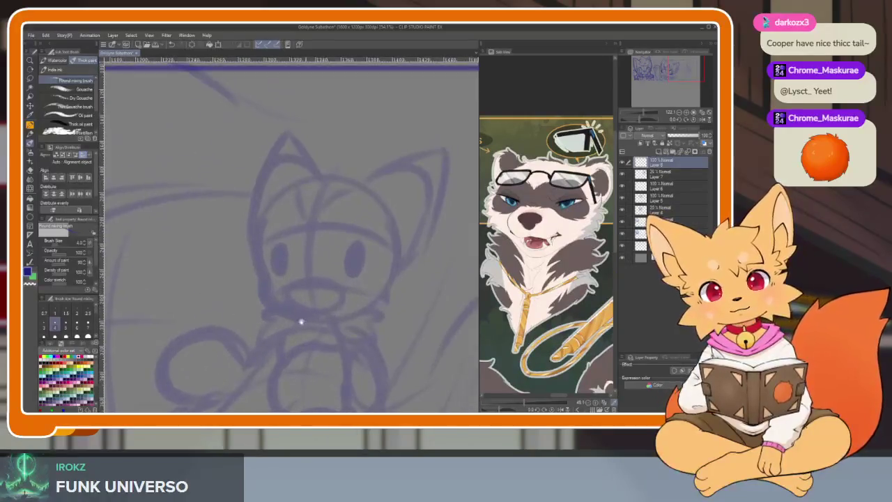
pyautogui.scroll(2, 304, 318)
# - Set the pen size to 3.0 and ink the left side and bottom line of the fox's face
pyautogui.click(43, 324)
pyautogui.scroll(-2, 348, 309)
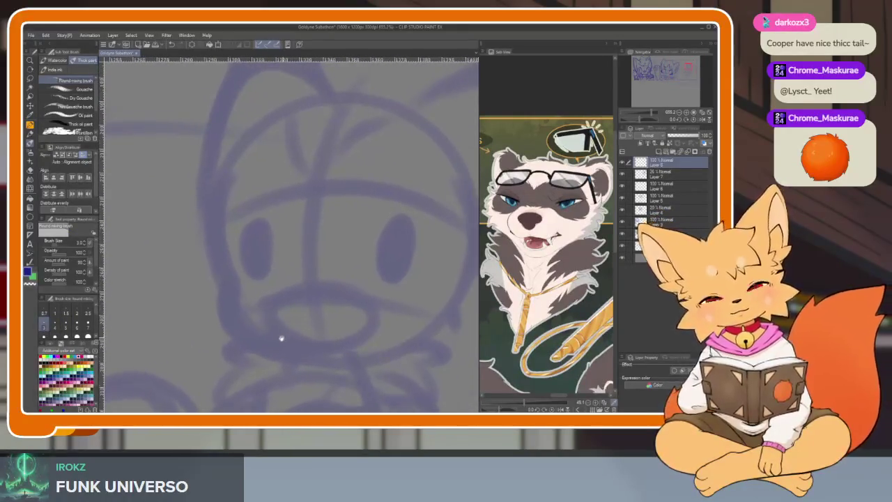
pyautogui.scroll(1, 283, 339)
pyautogui.scroll(1, 244, 335)
pyautogui.moveTo(230, 108)
pyautogui.mouseDown()
pyautogui.moveTo(233, 238)
pyautogui.moveTo(202, 237)
pyautogui.moveTo(209, 285)
pyautogui.moveTo(277, 357)
pyautogui.moveTo(318, 344)
pyautogui.moveTo(397, 352)
pyautogui.mouseUp()
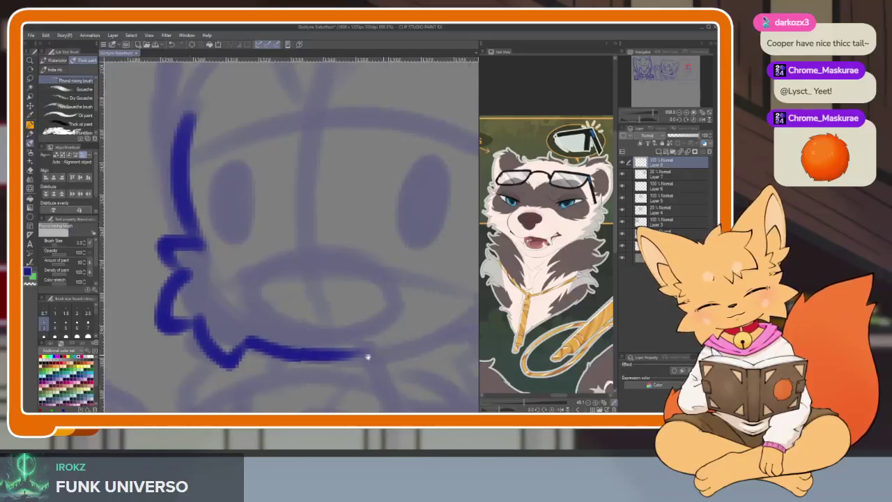
pyautogui.scroll(-1, 388, 354)
pyautogui.scroll(1, 428, 205)
pyautogui.moveTo(430, 169)
pyautogui.mouseDown()
pyautogui.moveTo(439, 199)
pyautogui.moveTo(404, 306)
pyautogui.moveTo(418, 338)
pyautogui.moveTo(394, 376)
pyautogui.moveTo(348, 383)
pyautogui.moveTo(318, 362)
pyautogui.moveTo(227, 369)
pyautogui.mouseUp()
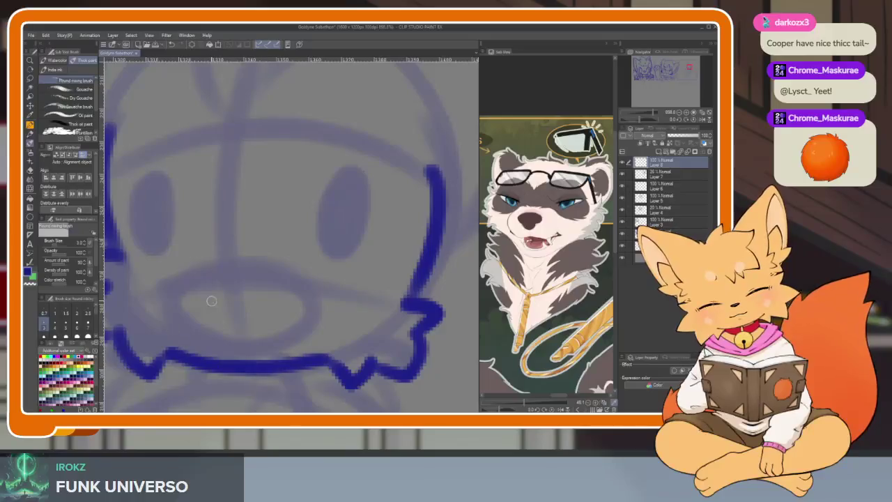
# - Ink an oval nose, replacing a triangular attempt, and a wavy mouth below it
pyautogui.scroll(-5, 396, 318)
pyautogui.scroll(3, 395, 319)
pyautogui.scroll(3, 384, 318)
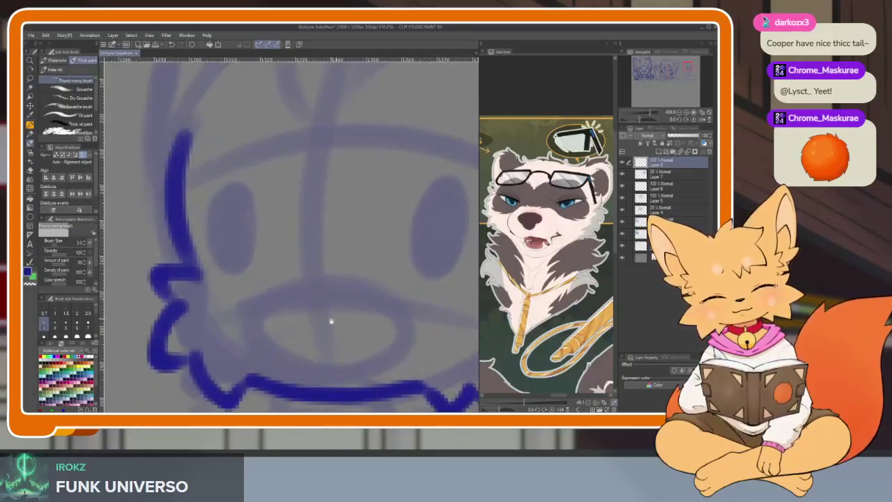
pyautogui.scroll(2, 334, 321)
pyautogui.moveTo(303, 261)
pyautogui.mouseDown()
pyautogui.moveTo(352, 255)
pyautogui.moveTo(345, 271)
pyautogui.mouseUp()
pyautogui.moveTo(277, 269)
pyautogui.mouseDown()
pyautogui.moveTo(314, 289)
pyautogui.moveTo(359, 262)
pyautogui.mouseUp()
pyautogui.hotkey('ctrl', 'z')
pyautogui.hotkey('ctrl', 'z')
pyautogui.moveTo(279, 265)
pyautogui.mouseDown()
pyautogui.moveTo(348, 258)
pyautogui.moveTo(310, 275)
pyautogui.mouseUp()
pyautogui.hscroll(1, 259, 346)
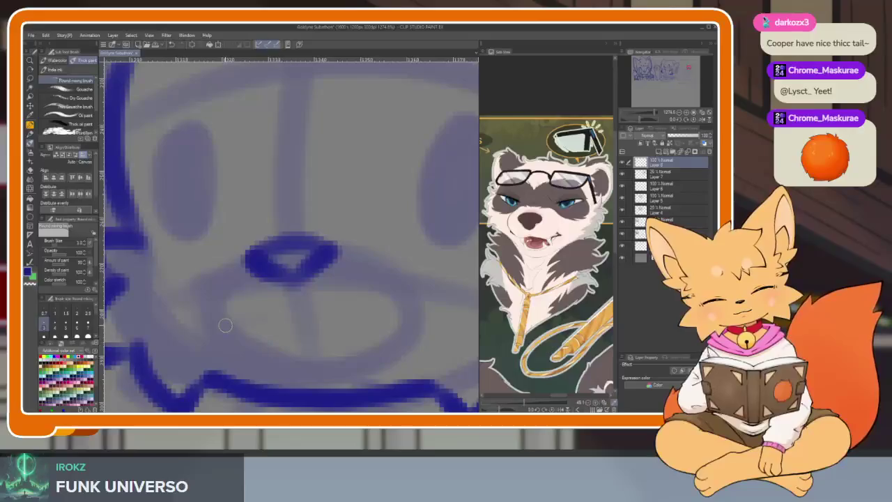
pyautogui.moveTo(225, 327); pyautogui.dragTo(379, 322)
# - Ink both eyes as solid blue ovals and add a short arc above them
pyautogui.hotkey('ctrl', '-')
pyautogui.hotkey('ctrl', '-')
pyautogui.hotkey('ctrl', '-')
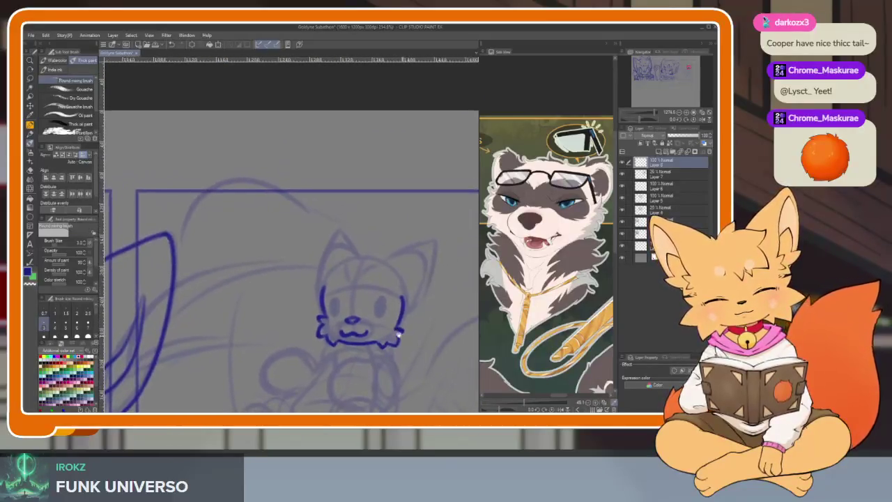
pyautogui.scroll(3, 389, 324)
pyautogui.scroll(-1, 382, 320)
pyautogui.scroll(4, 363, 331)
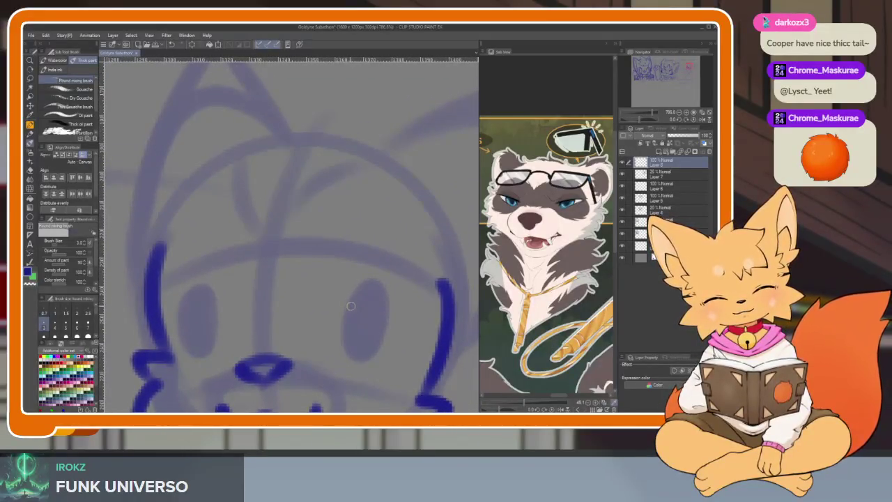
pyautogui.moveTo(351, 302); pyautogui.dragTo(357, 345)
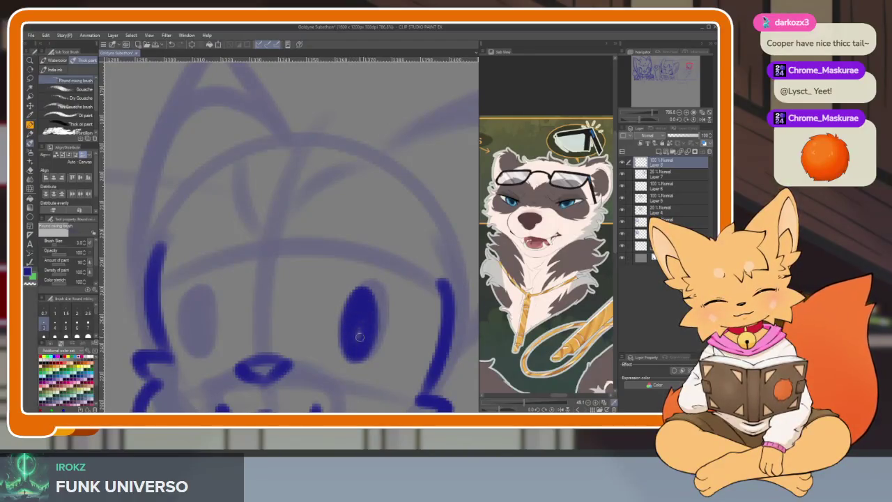
pyautogui.moveTo(193, 299); pyautogui.dragTo(202, 327)
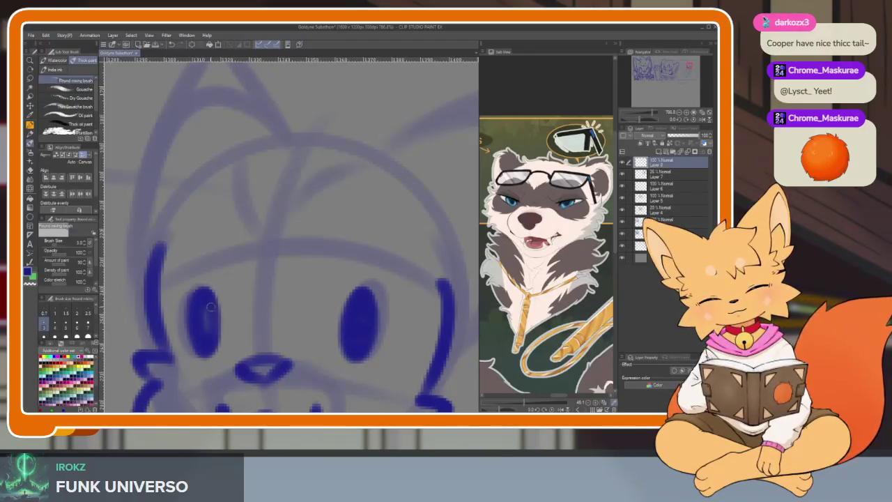
pyautogui.scroll(-5, 390, 313)
pyautogui.scroll(2, 408, 306)
pyautogui.scroll(2, 391, 317)
pyautogui.scroll(1, 376, 324)
pyautogui.scroll(1, 365, 330)
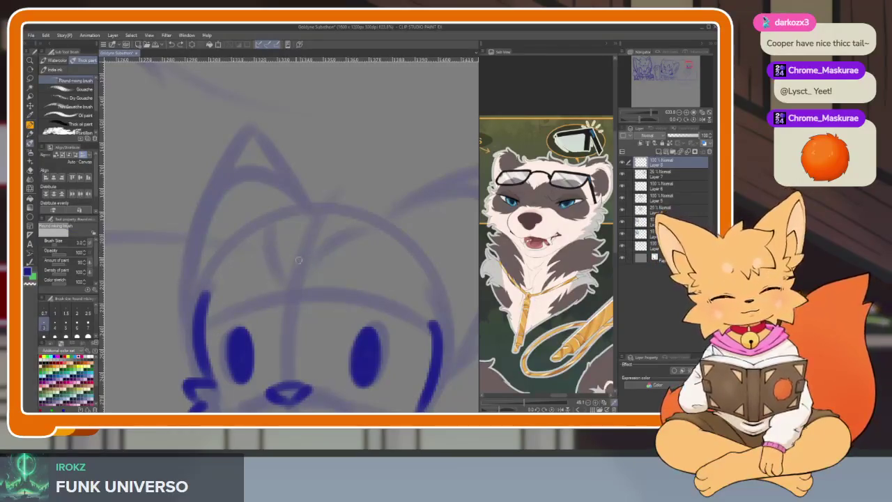
pyautogui.moveTo(276, 272); pyautogui.dragTo(322, 273)
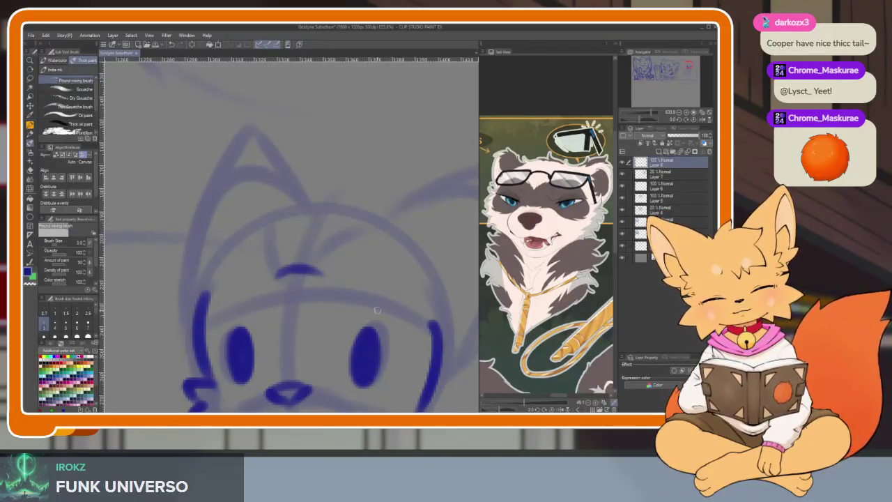
# - Ink two goggle lenses on the forehead, join them, and outline the right face and left cheek
pyautogui.moveTo(371, 303); pyautogui.dragTo(355, 278)
pyautogui.moveTo(307, 245)
pyautogui.mouseDown()
pyautogui.moveTo(359, 248)
pyautogui.moveTo(299, 254)
pyautogui.mouseUp()
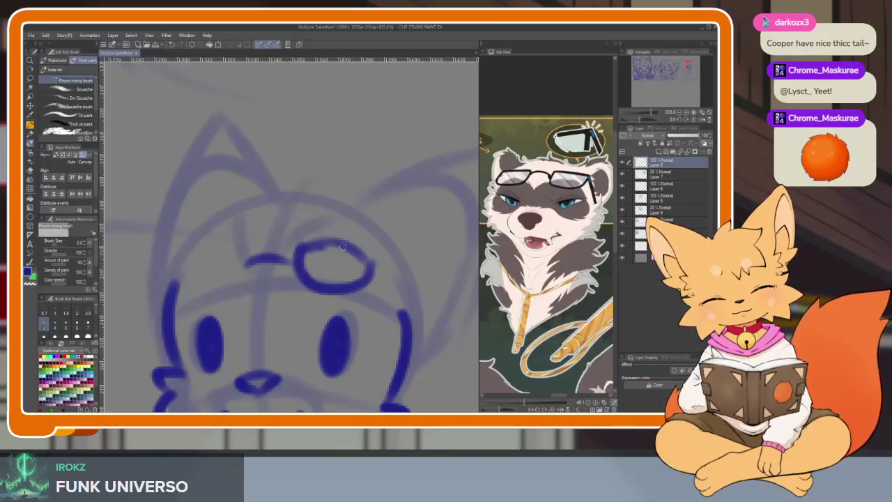
pyautogui.moveTo(345, 289); pyautogui.dragTo(386, 290)
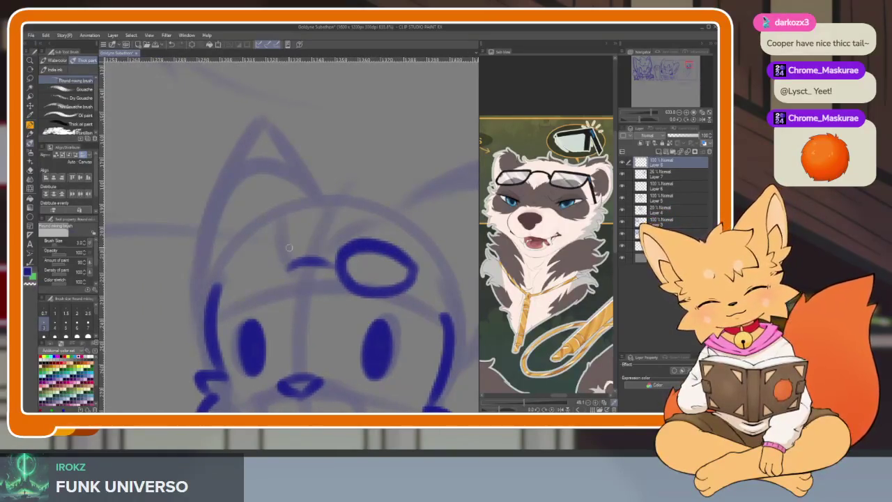
pyautogui.moveTo(289, 247); pyautogui.dragTo(286, 283)
pyautogui.moveTo(288, 249)
pyautogui.mouseDown()
pyautogui.moveTo(232, 307)
pyautogui.moveTo(285, 274)
pyautogui.mouseUp()
pyautogui.moveTo(348, 256); pyautogui.dragTo(294, 236)
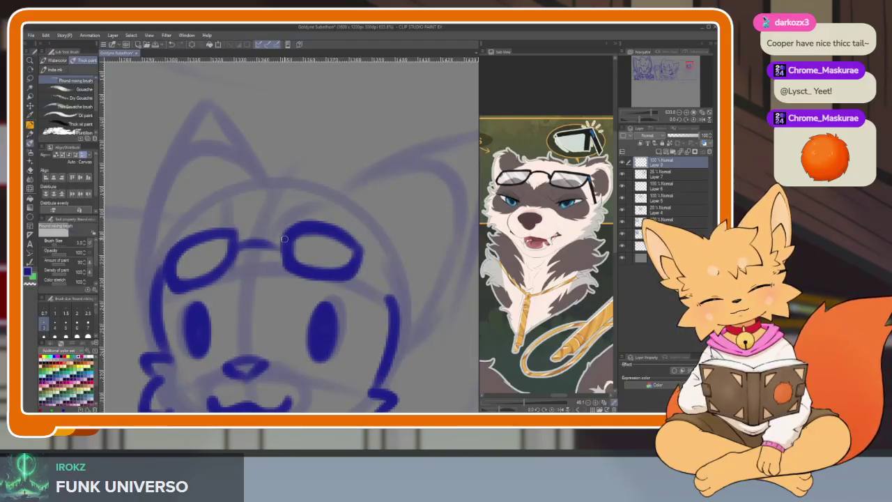
pyautogui.moveTo(362, 249); pyautogui.dragTo(391, 289)
pyautogui.moveTo(167, 262); pyautogui.dragTo(150, 314)
pyautogui.moveTo(236, 243); pyautogui.dragTo(270, 240)
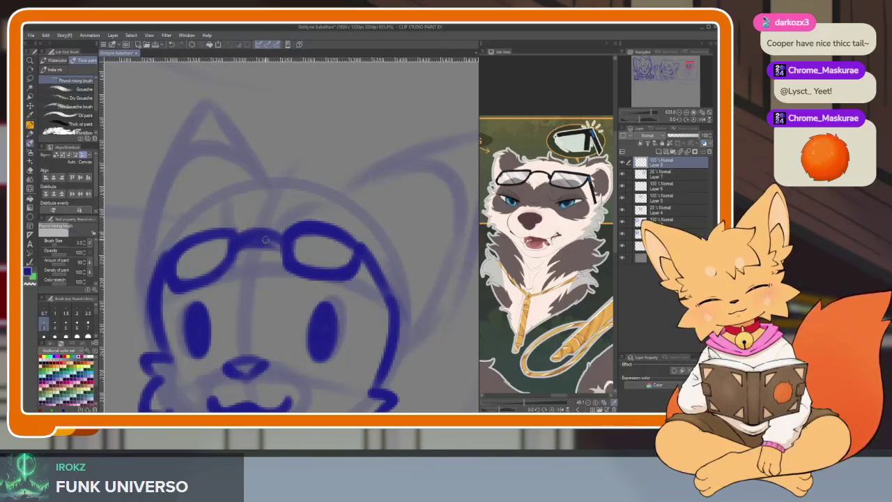
# - Ink the right ear, the hair tuft, and both sides of the head
pyautogui.scroll(-5, 394, 280)
pyautogui.scroll(5, 394, 281)
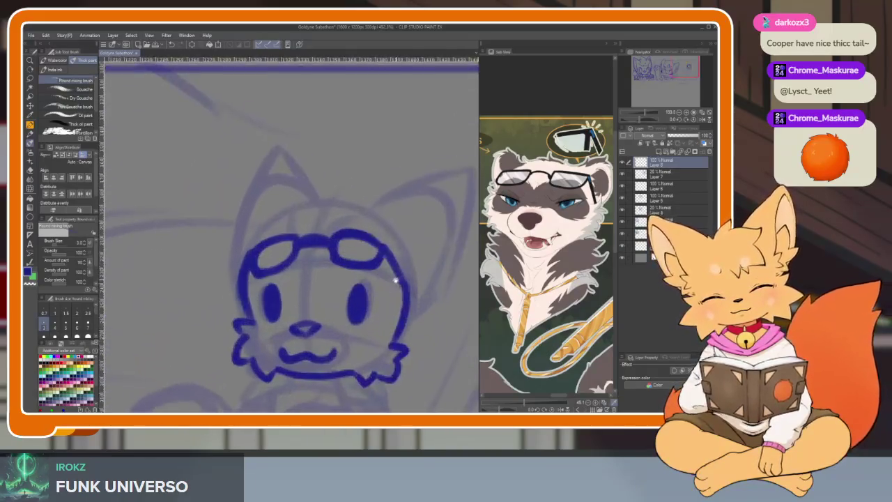
pyautogui.moveTo(376, 244); pyautogui.dragTo(290, 219)
pyautogui.scroll(-2, 348, 258)
pyautogui.scroll(-2, 356, 261)
pyautogui.scroll(3, 372, 284)
pyautogui.moveTo(301, 244); pyautogui.dragTo(321, 230)
pyautogui.moveTo(381, 231); pyautogui.dragTo(365, 306)
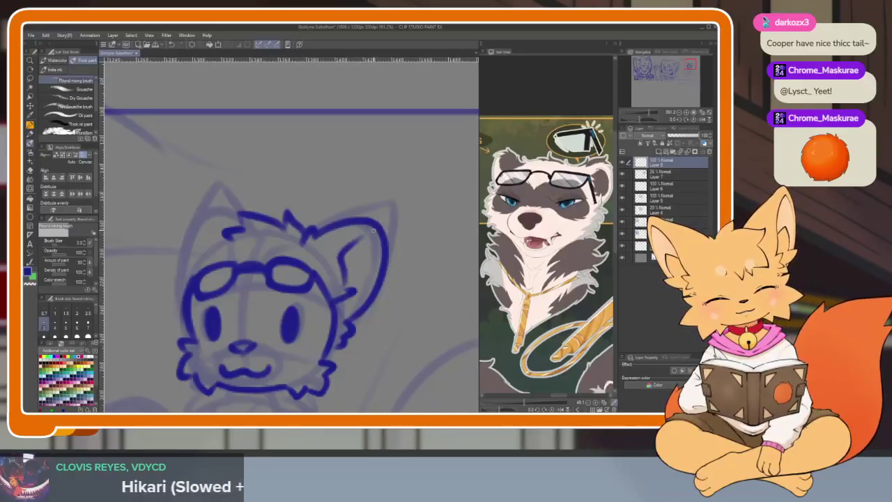
pyautogui.hscroll(-3, 320, 272)
pyautogui.moveTo(264, 213); pyautogui.dragTo(227, 282)
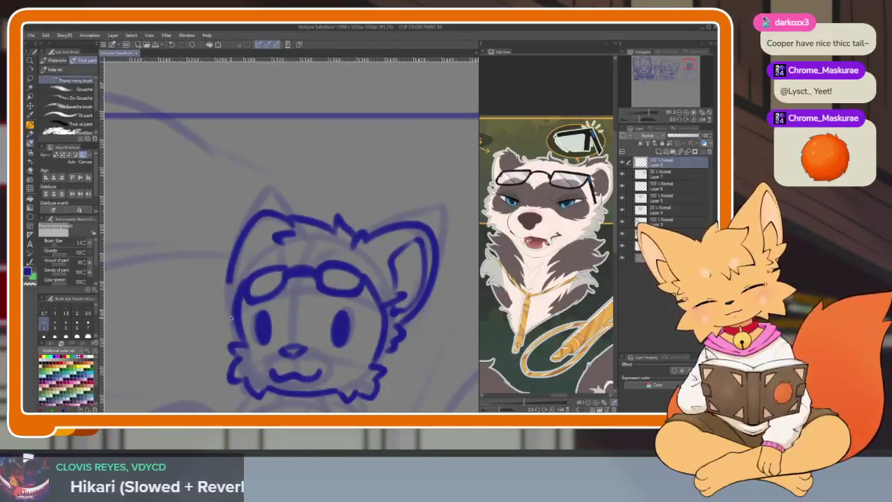
pyautogui.scroll(-1, 286, 247)
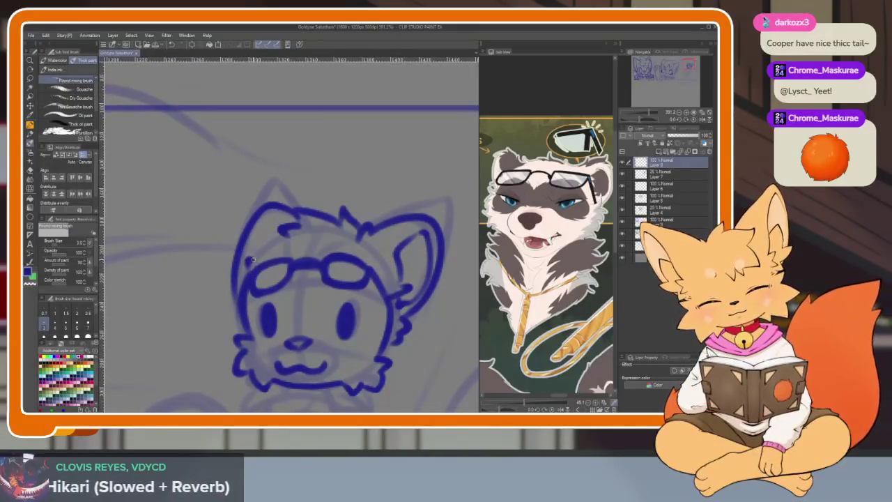
pyautogui.scroll(-5, 356, 288)
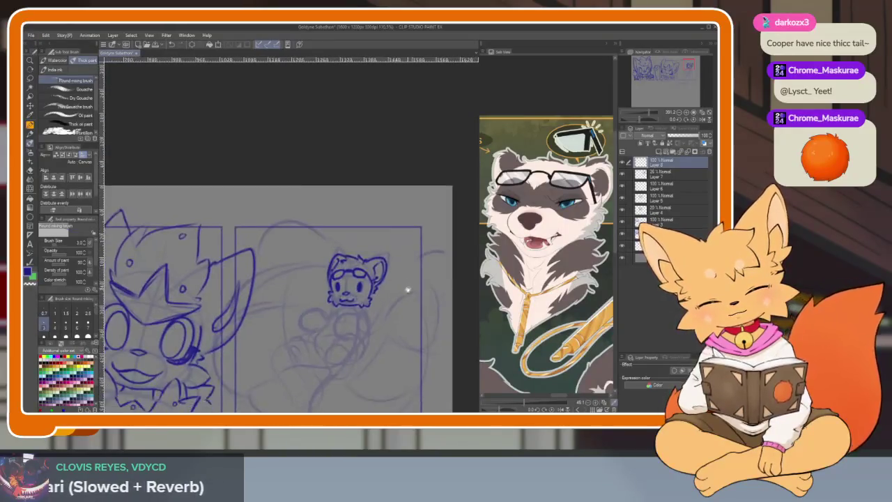
pyautogui.scroll(2, 406, 285)
pyautogui.scroll(2, 373, 313)
pyautogui.scroll(2, 360, 318)
pyautogui.moveTo(338, 301); pyautogui.dragTo(251, 352)
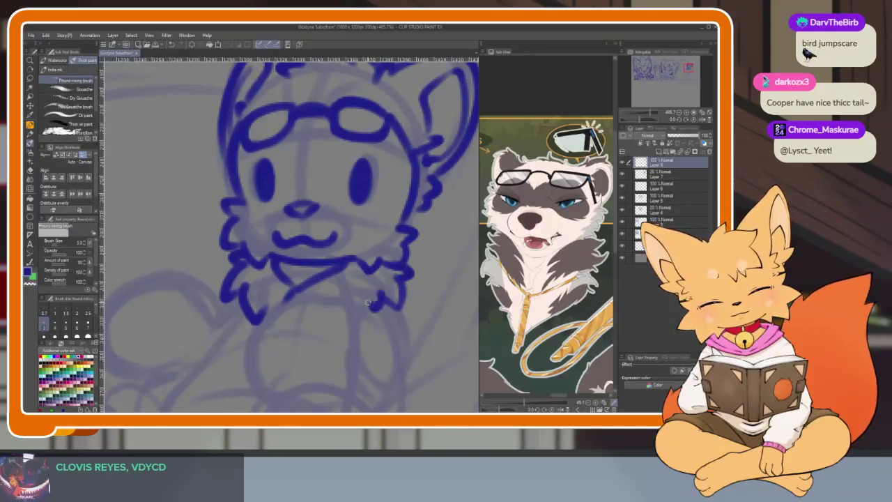
# - Scroll the Sub View reference until Mordaut's full figure is visible
pyautogui.scroll(-5, 370, 302)
pyautogui.scroll(-1, 409, 308)
pyautogui.scroll(3, 409, 309)
pyautogui.scroll(-1, 388, 339)
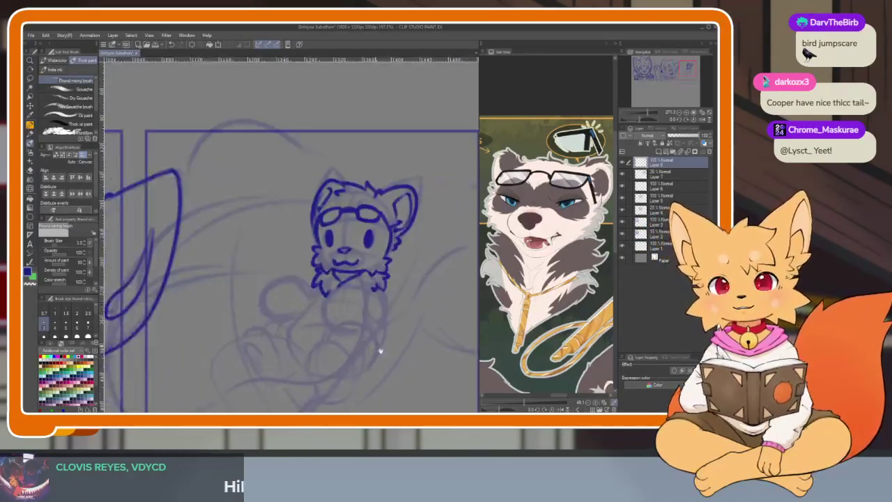
pyautogui.scroll(-1, 379, 350)
pyautogui.scroll(-1, 360, 337)
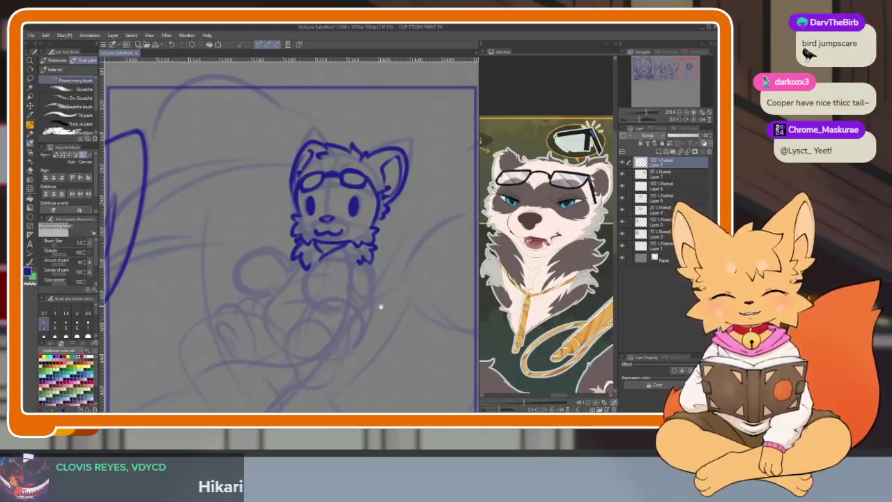
pyautogui.scroll(1, 381, 305)
pyautogui.scroll(2, 304, 339)
pyautogui.scroll(2, 575, 346)
pyautogui.scroll(-2, 574, 347)
pyautogui.scroll(1, 574, 341)
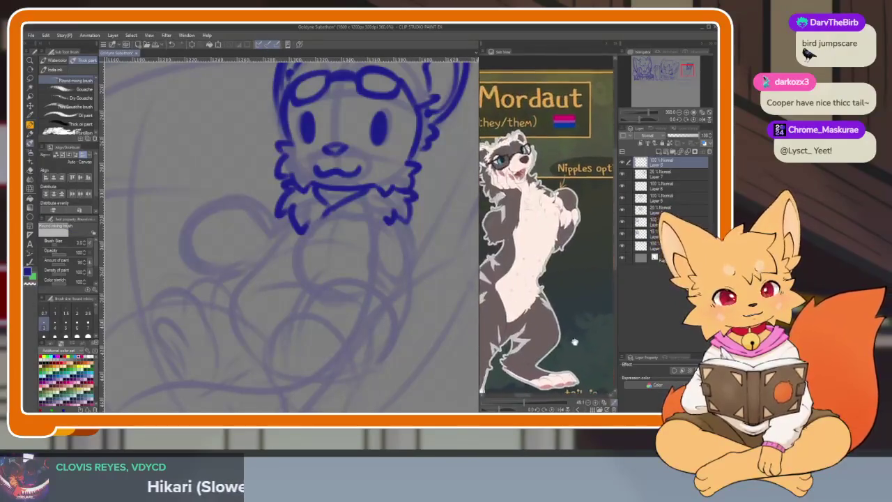
# - Ink the chest outline curving below the third chibi's mouth, redrawing stray strokes under the chin
pyautogui.scroll(1, 574, 341)
pyautogui.moveTo(323, 357); pyautogui.dragTo(302, 360)
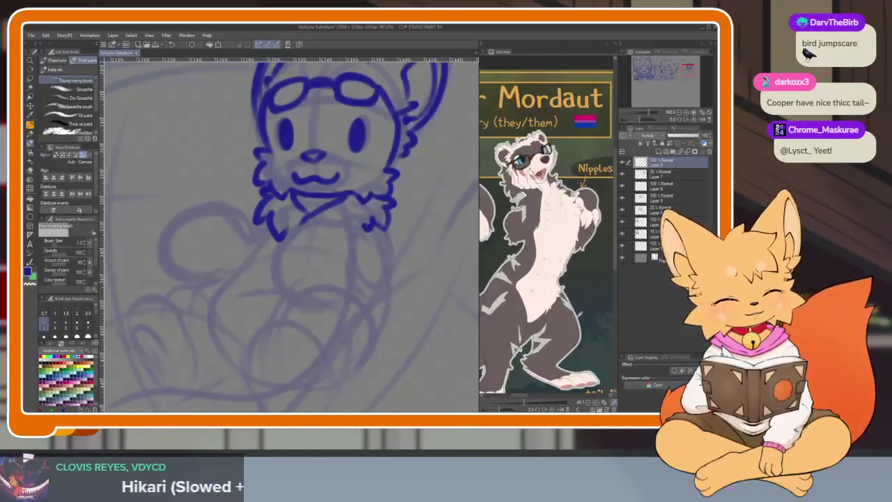
pyautogui.scroll(-1, 564, 333)
pyautogui.scroll(1, 564, 333)
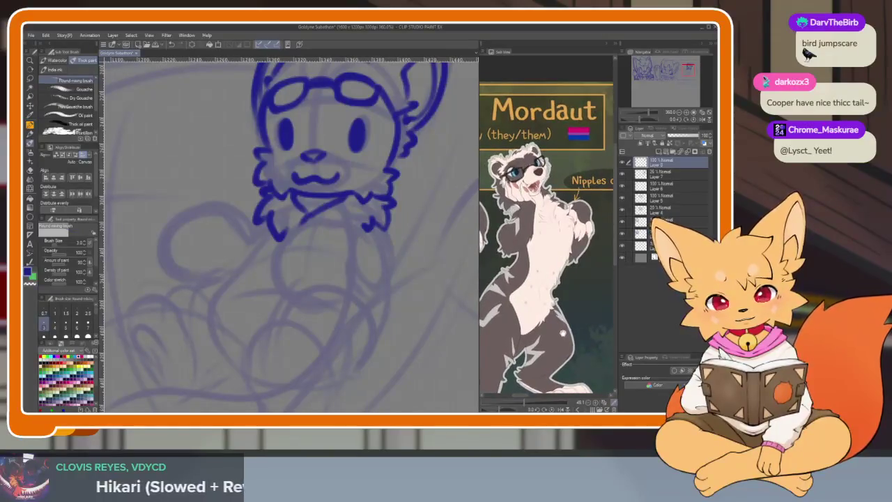
pyautogui.scroll(4, 326, 307)
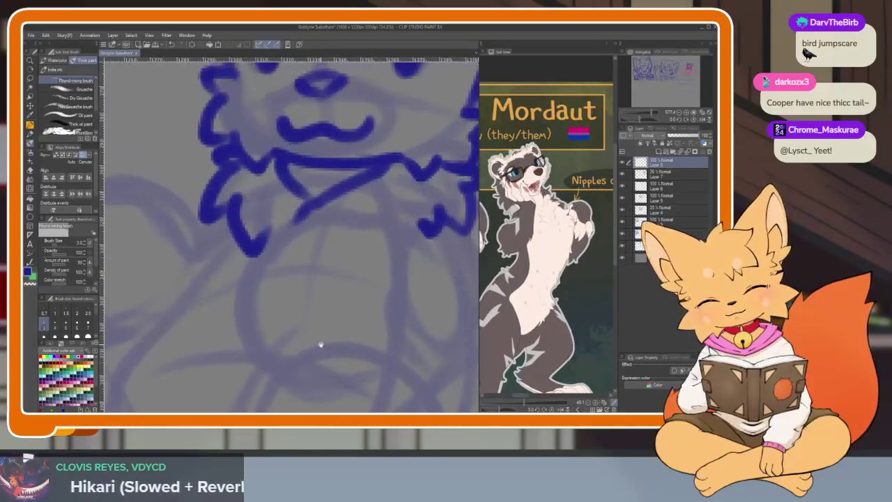
pyautogui.moveTo(325, 205)
pyautogui.mouseDown()
pyautogui.moveTo(287, 224)
pyautogui.moveTo(247, 307)
pyautogui.mouseUp()
pyautogui.hotkey('ctrl', 'z')
pyautogui.moveTo(302, 232); pyautogui.dragTo(251, 282)
pyautogui.hotkey('ctrl', 'z')
pyautogui.hotkey('ctrl', 'z')
pyautogui.moveTo(337, 218)
pyautogui.mouseDown()
pyautogui.moveTo(252, 268)
pyautogui.moveTo(245, 290)
pyautogui.moveTo(317, 366)
pyautogui.mouseUp()
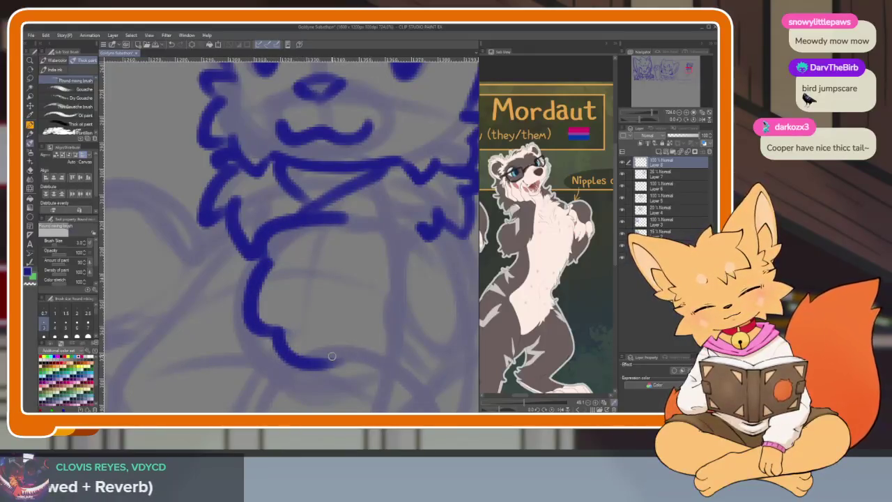
pyautogui.hotkey('ctrl', 'z')
pyautogui.moveTo(264, 264)
pyautogui.mouseDown()
pyautogui.moveTo(242, 317)
pyautogui.moveTo(393, 361)
pyautogui.mouseUp()
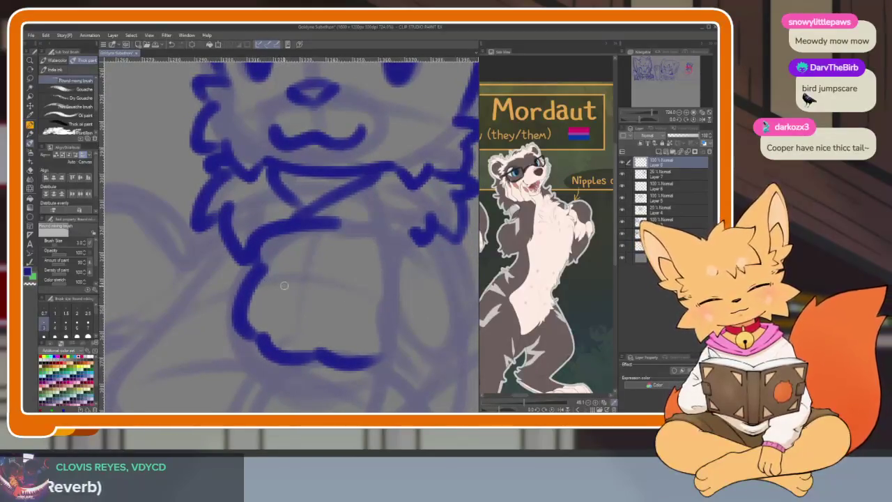
# - Draw the rounded belly curve and a line down from the neck fur, discarding trial strokes
pyautogui.moveTo(290, 280); pyautogui.dragTo(287, 343)
pyautogui.scroll(-3, 334, 299)
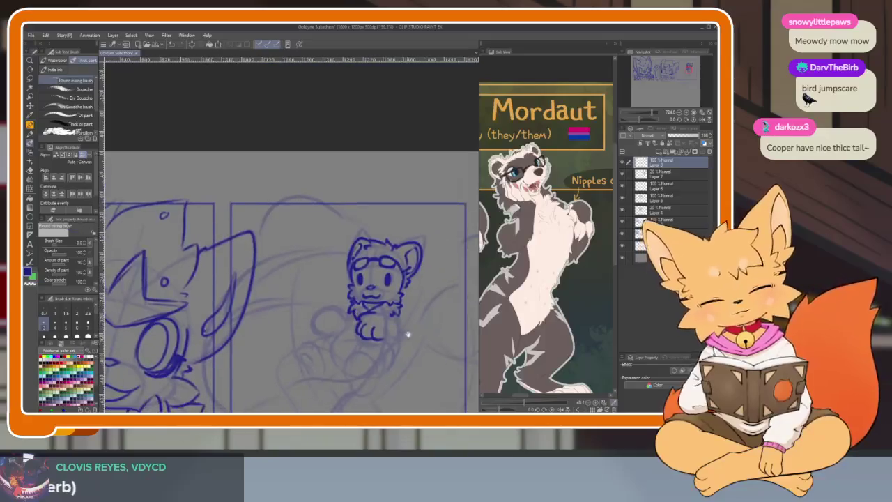
pyautogui.scroll(3, 403, 317)
pyautogui.hotkey('ctrl', 'z')
pyautogui.hotkey('ctrl', 'z')
pyautogui.hotkey('ctrl', 'z')
pyautogui.moveTo(287, 294); pyautogui.dragTo(368, 338)
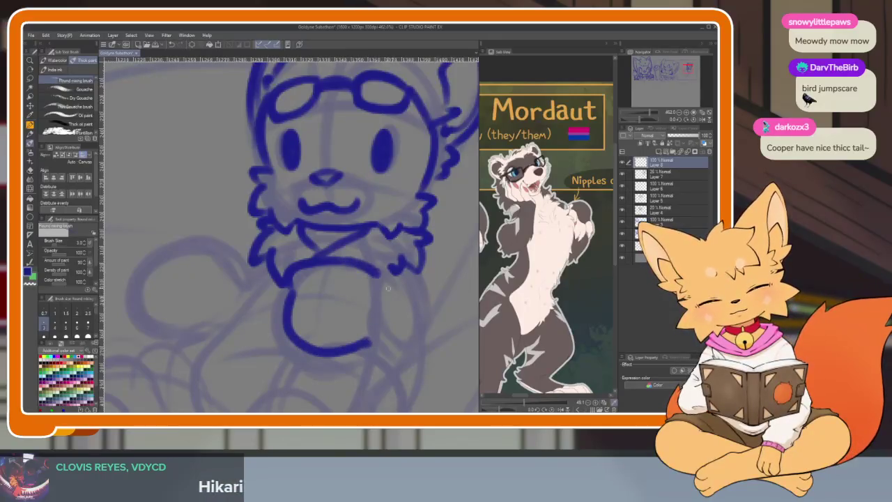
pyautogui.hotkey('ctrl', 'z')
pyautogui.hotkey('ctrl', 'z')
pyautogui.hotkey('ctrl', 'z')
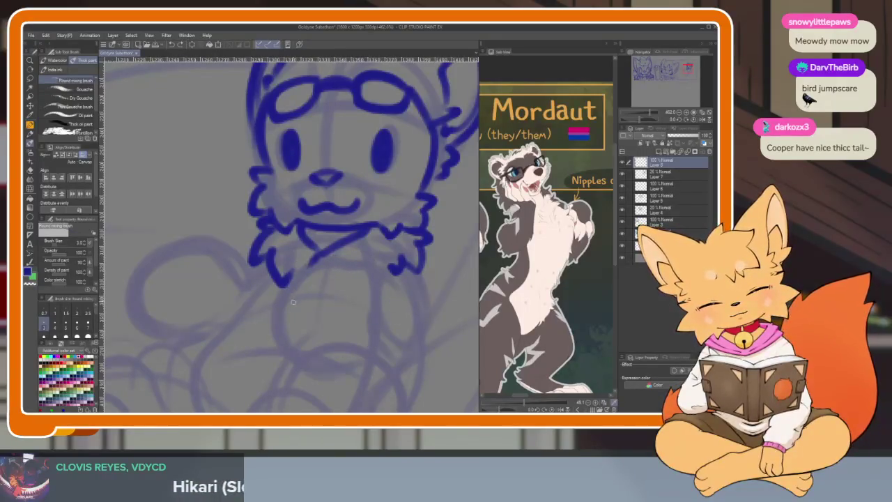
pyautogui.moveTo(285, 327)
pyautogui.mouseDown()
pyautogui.moveTo(348, 250)
pyautogui.moveTo(395, 302)
pyautogui.mouseUp()
pyautogui.hotkey('ctrl', 'z')
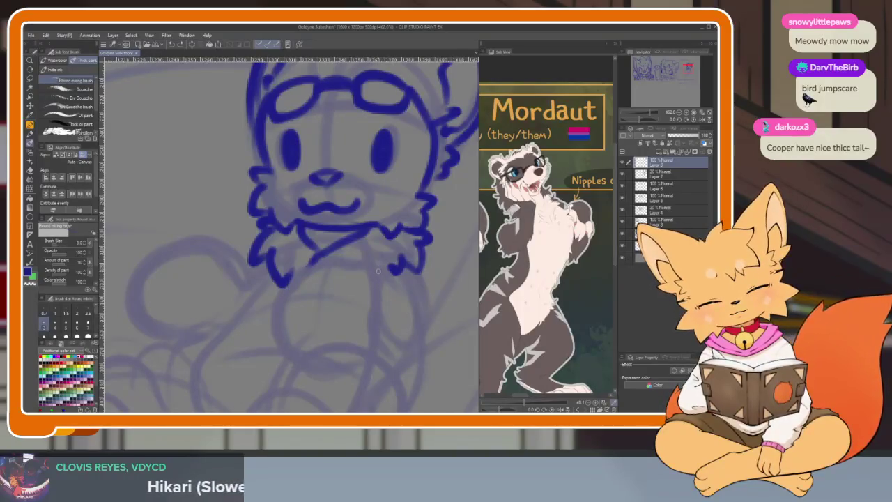
pyautogui.moveTo(286, 272); pyautogui.dragTo(284, 326)
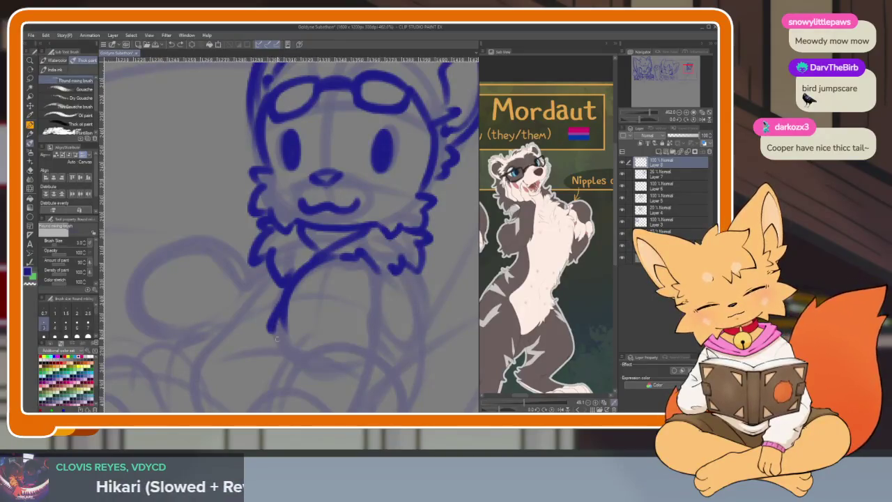
pyautogui.hotkey('ctrl', 'z')
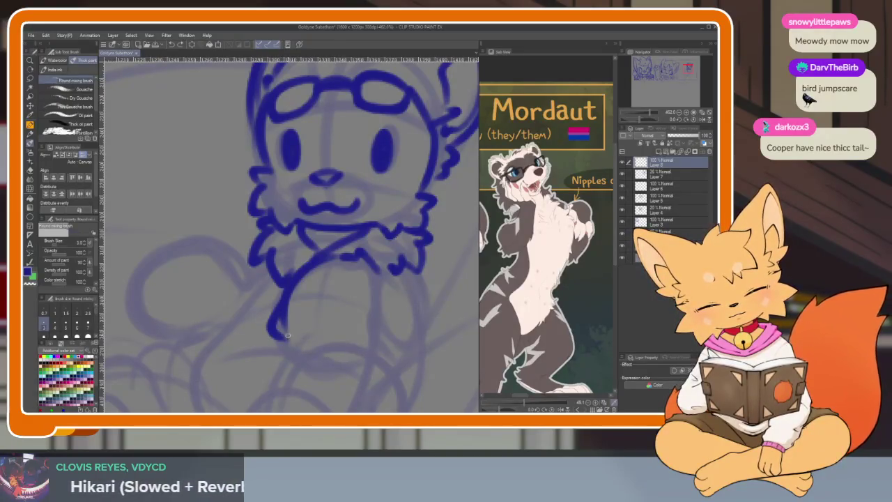
pyautogui.moveTo(342, 360); pyautogui.dragTo(366, 327)
pyautogui.hotkey('ctrl', 'z')
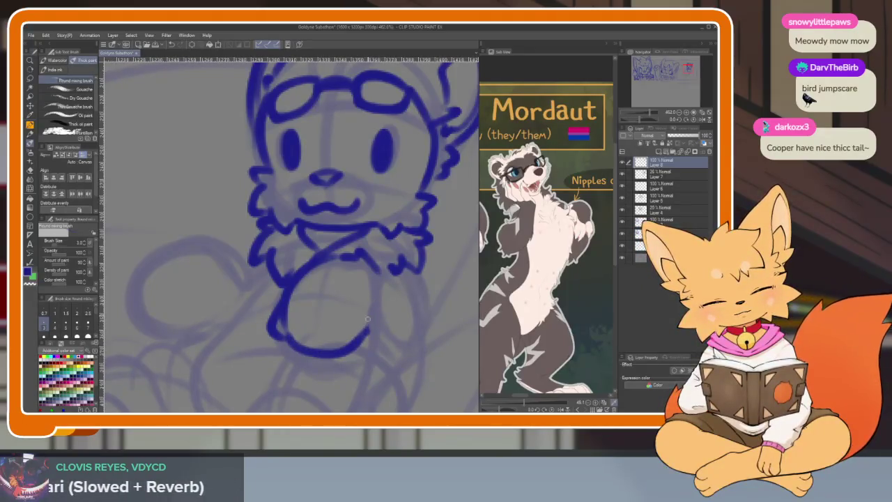
pyautogui.moveTo(305, 338); pyautogui.dragTo(313, 350)
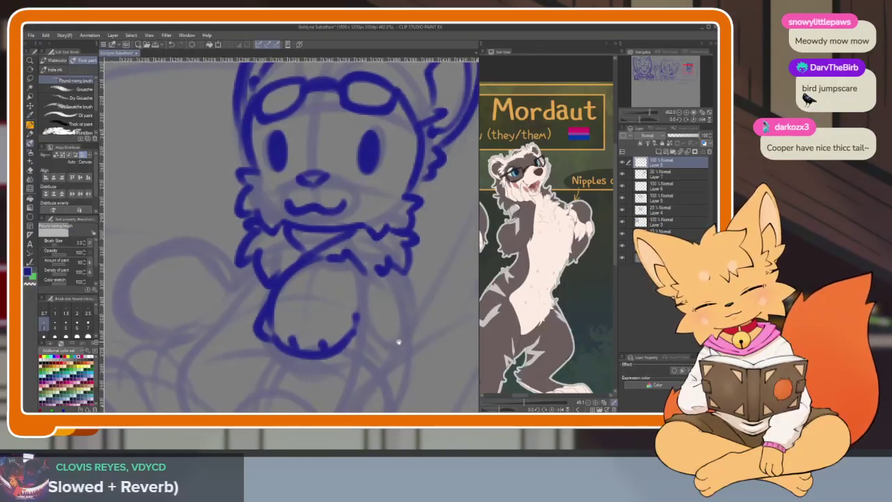
# - Ink the line below the chin, the chest fur's right edge and the arm's lower curve
pyautogui.scroll(1, 396, 342)
pyautogui.scroll(-3, 408, 328)
pyautogui.scroll(4, 311, 321)
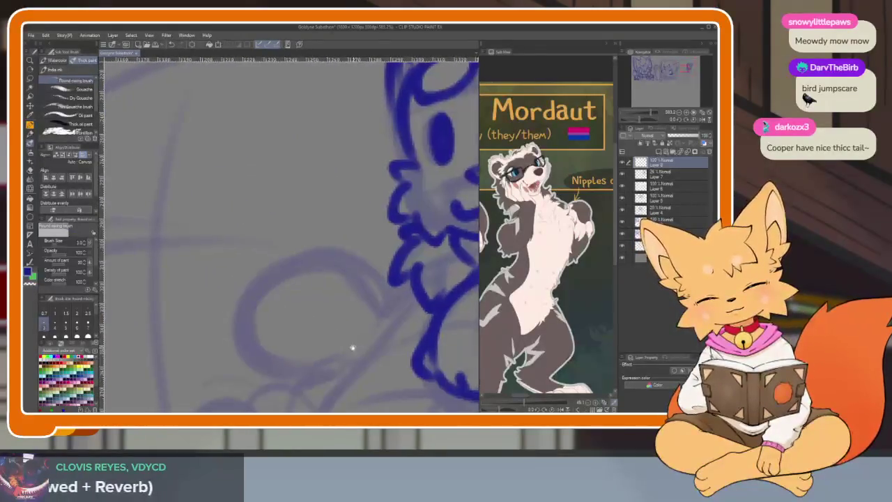
pyautogui.scroll(-3, 394, 325)
pyautogui.scroll(1, 347, 295)
pyautogui.scroll(-2, 437, 264)
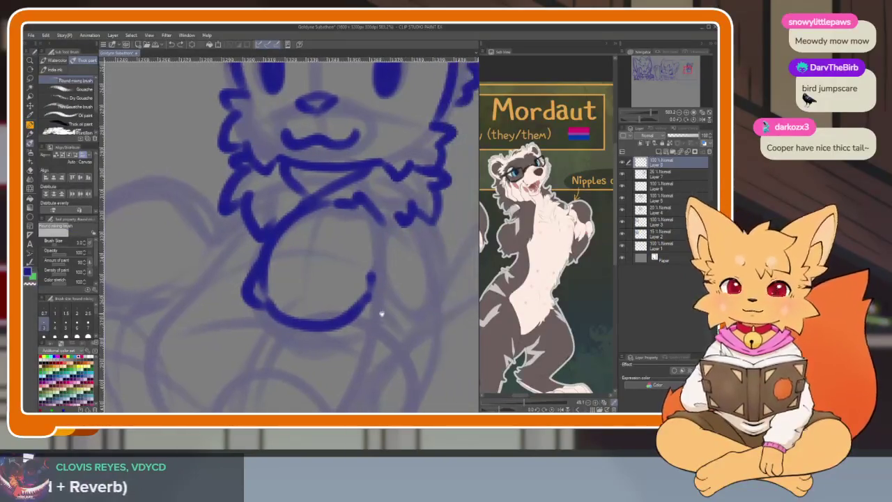
pyautogui.scroll(1, 378, 308)
pyautogui.scroll(1, 395, 323)
pyautogui.scroll(-1, 398, 336)
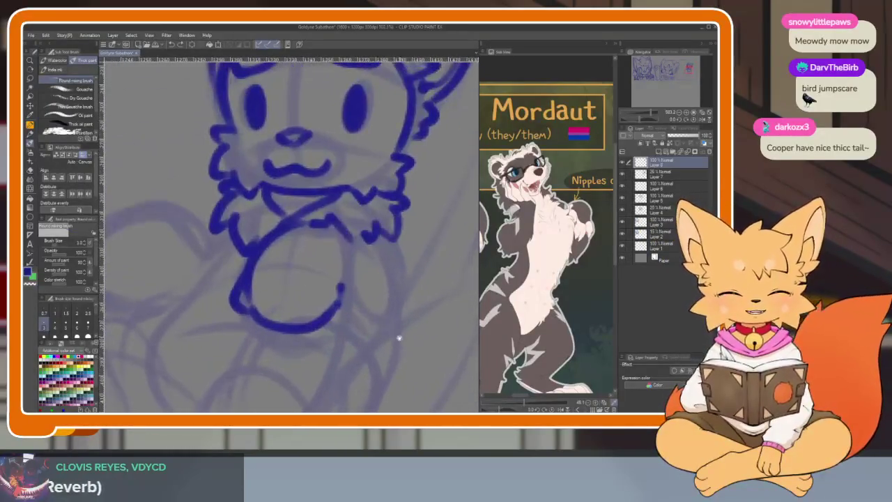
pyautogui.scroll(2, 390, 327)
pyautogui.scroll(-1, 356, 285)
pyautogui.moveTo(329, 222); pyautogui.dragTo(358, 279)
pyautogui.hotkey('ctrl', 'z')
pyautogui.moveTo(327, 212)
pyautogui.mouseDown()
pyautogui.moveTo(349, 241)
pyautogui.moveTo(357, 277)
pyautogui.mouseUp()
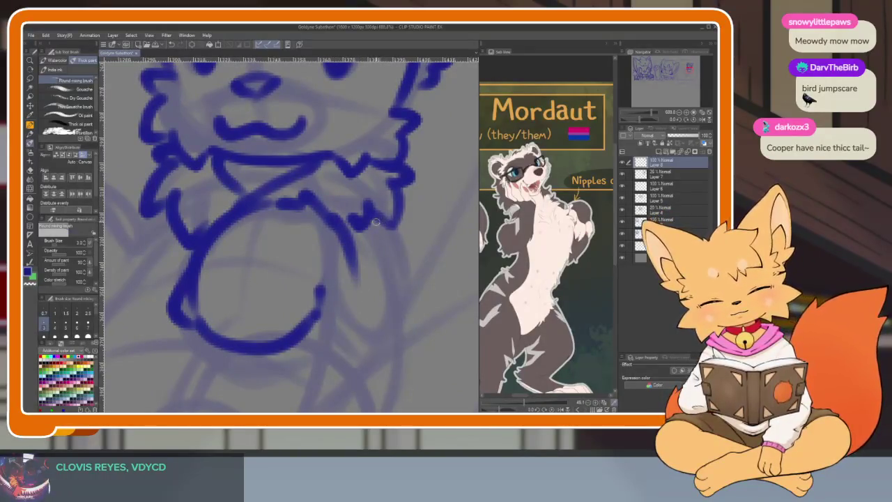
pyautogui.moveTo(386, 237); pyautogui.dragTo(402, 268)
pyautogui.moveTo(400, 303); pyautogui.dragTo(365, 351)
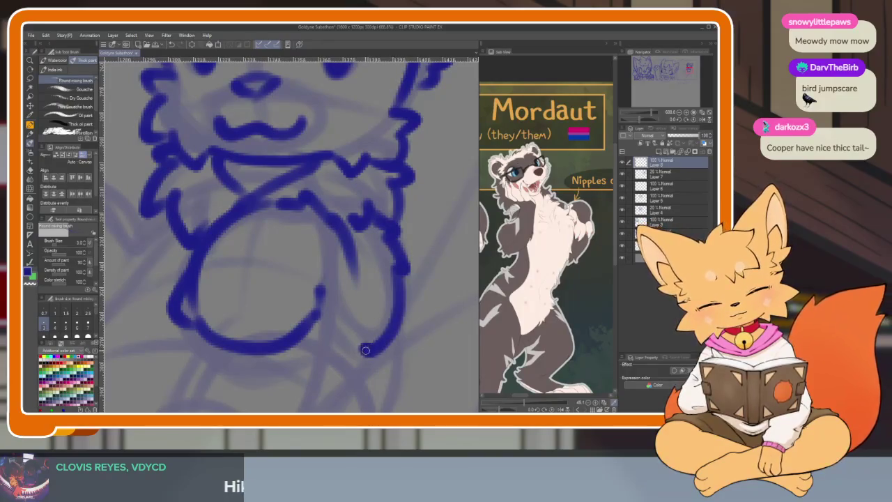
pyautogui.scroll(-5, 427, 279)
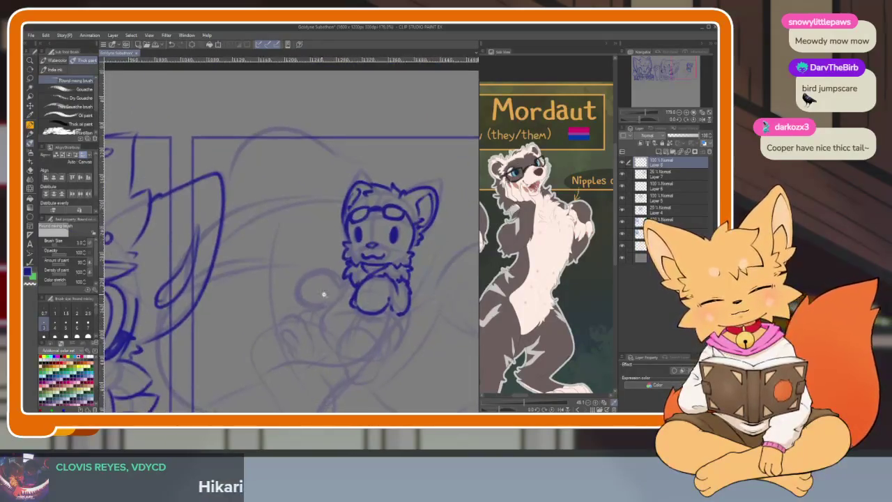
# - Ink the left paw's C-shaped outline with its top arc and a small hook at its end
pyautogui.scroll(4, 328, 298)
pyautogui.moveTo(319, 230); pyautogui.dragTo(352, 309)
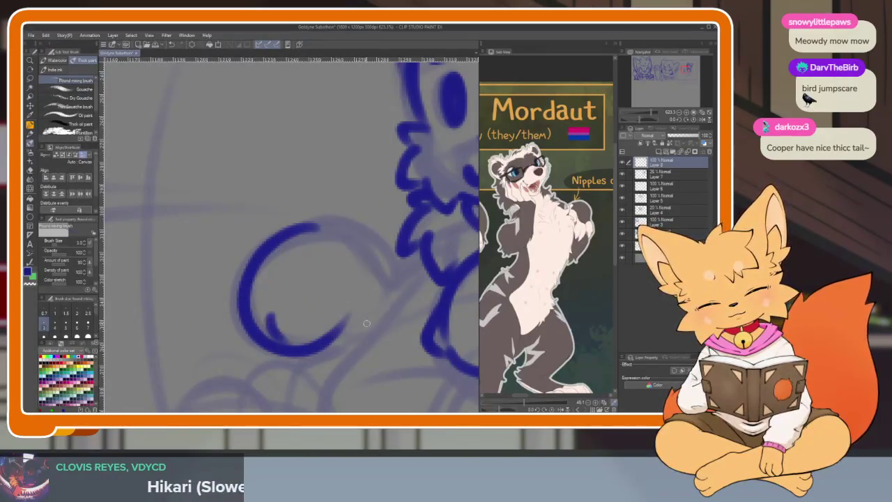
pyautogui.moveTo(363, 323); pyautogui.dragTo(346, 318)
pyautogui.moveTo(314, 232); pyautogui.dragTo(366, 290)
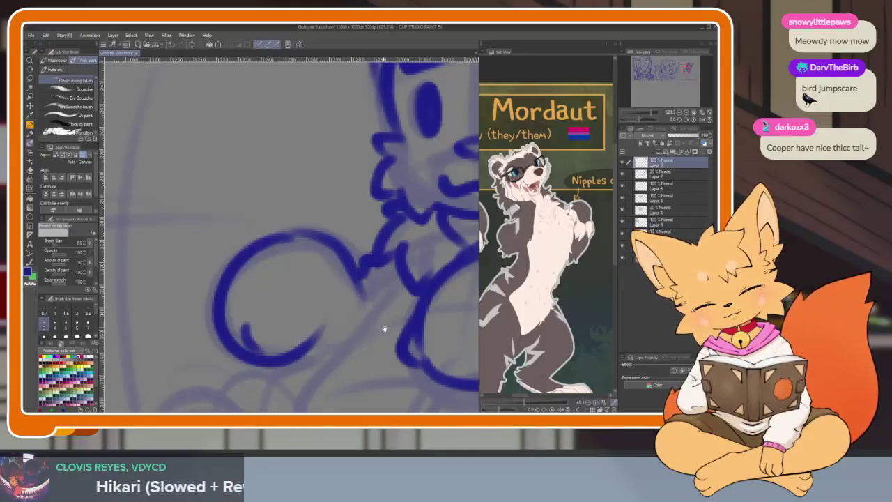
pyautogui.moveTo(381, 326); pyautogui.dragTo(375, 287)
pyautogui.moveTo(306, 301); pyautogui.dragTo(315, 332)
# - Draw the lower-left line and a short body line below the paw, redoing overlong strokes
pyautogui.scroll(-2, 418, 314)
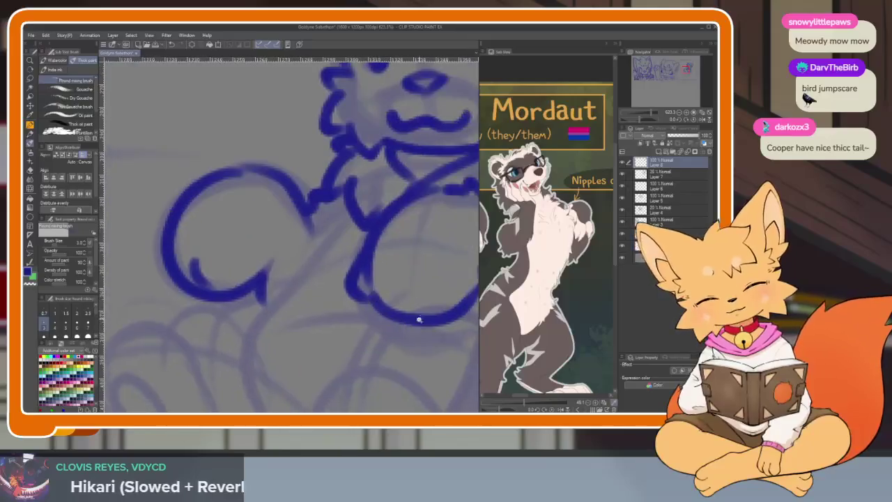
pyautogui.scroll(-3, 428, 294)
pyautogui.scroll(3, 424, 319)
pyautogui.scroll(-2, 349, 328)
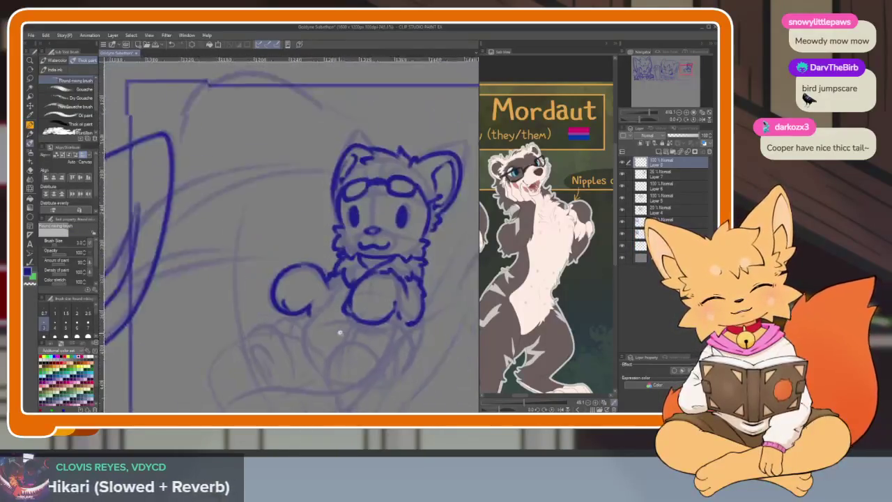
pyautogui.scroll(2, 339, 334)
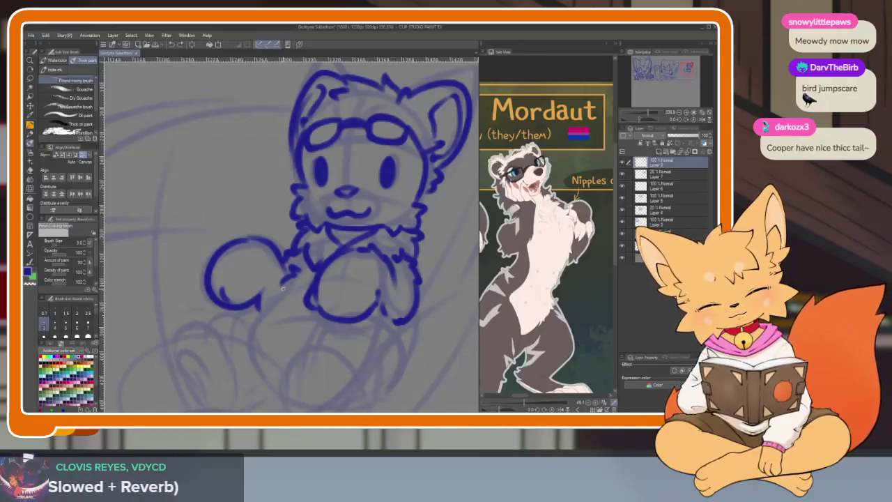
pyautogui.hotkey('ctrl', 'z')
pyautogui.moveTo(254, 302); pyautogui.dragTo(266, 363)
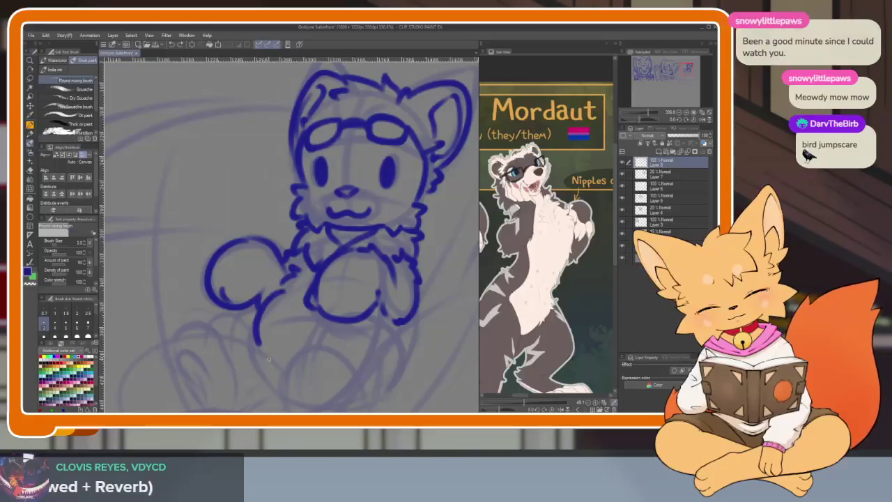
pyautogui.scroll(1, 279, 318)
pyautogui.scroll(2, 319, 205)
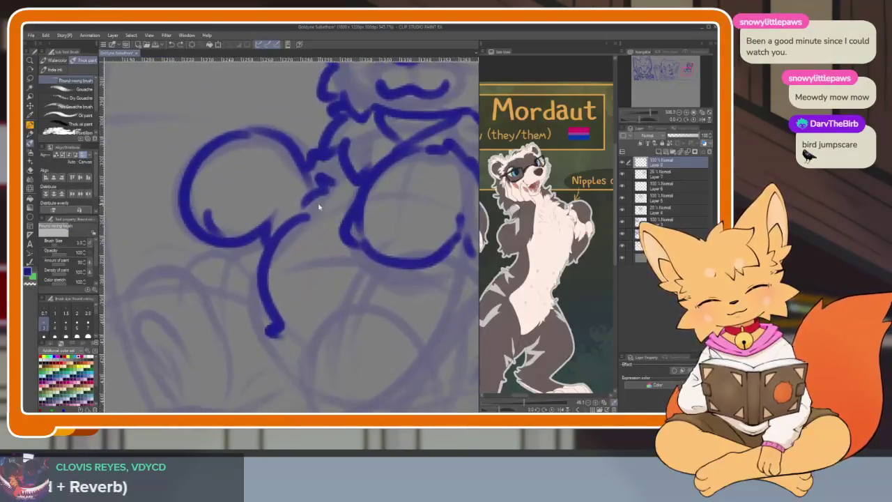
pyautogui.moveTo(310, 213)
pyautogui.mouseDown()
pyautogui.moveTo(260, 277)
pyautogui.moveTo(265, 352)
pyautogui.mouseUp()
pyautogui.hotkey('ctrl', 'z')
pyautogui.moveTo(309, 213)
pyautogui.mouseDown()
pyautogui.moveTo(259, 278)
pyautogui.moveTo(285, 353)
pyautogui.moveTo(338, 313)
pyautogui.moveTo(323, 227)
pyautogui.mouseUp()
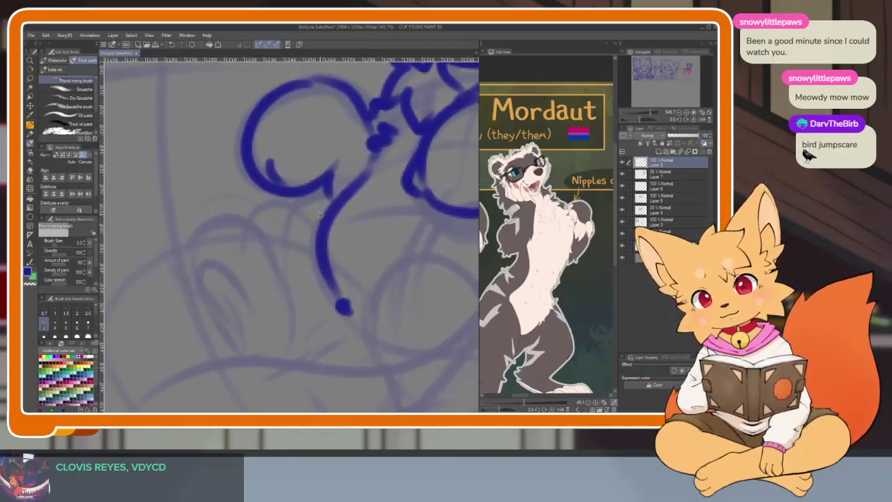
pyautogui.hotkey('ctrl', 'z')
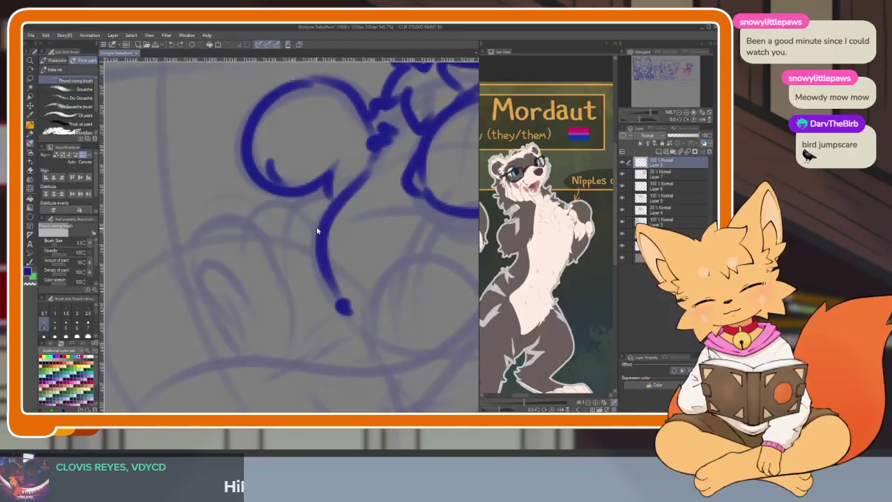
pyautogui.moveTo(302, 197); pyautogui.dragTo(202, 276)
pyautogui.scroll(-2, 568, 316)
# - Extend the end of the body line and ink the curve of the left leg
pyautogui.moveTo(261, 213)
pyautogui.mouseDown()
pyautogui.moveTo(203, 318)
pyautogui.moveTo(246, 396)
pyautogui.moveTo(290, 380)
pyautogui.mouseUp()
pyautogui.hotkey('ctrl', 'z')
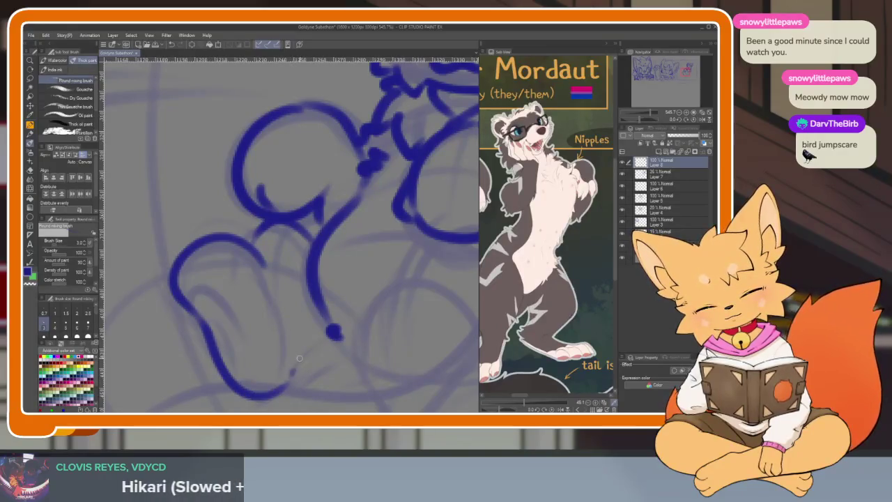
pyautogui.moveTo(349, 352); pyautogui.dragTo(325, 350)
pyautogui.moveTo(381, 342); pyautogui.dragTo(289, 317)
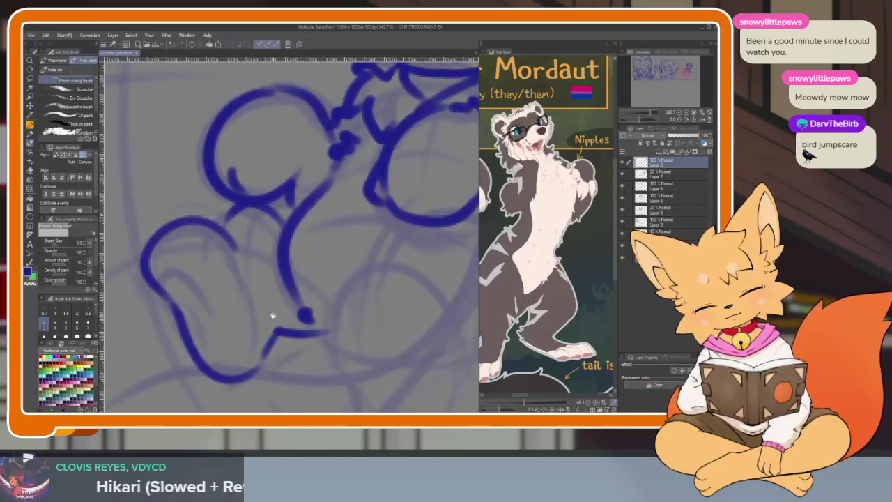
pyautogui.moveTo(183, 276); pyautogui.dragTo(210, 357)
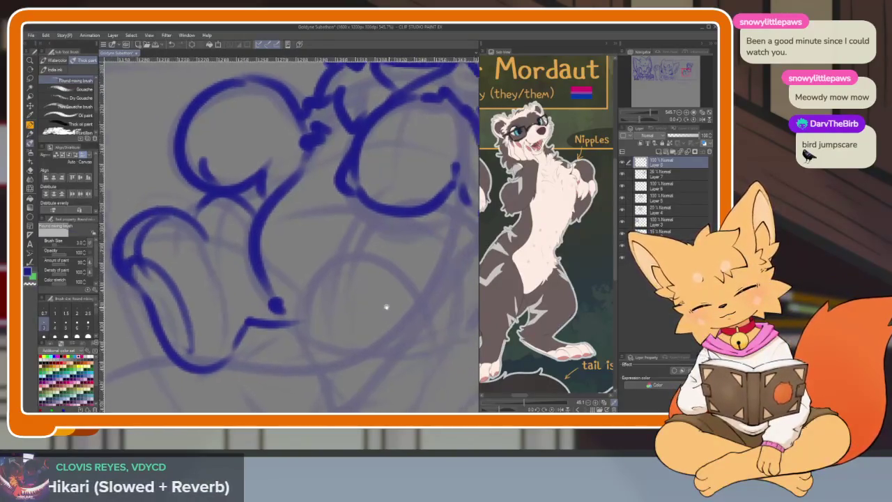
# - Ink an oval foot pad, the other leg's curve and the arc over the foot
pyautogui.scroll(1, 392, 308)
pyautogui.moveTo(378, 325); pyautogui.dragTo(293, 302)
pyautogui.moveTo(268, 264)
pyautogui.mouseDown()
pyautogui.moveTo(348, 268)
pyautogui.moveTo(299, 364)
pyautogui.mouseUp()
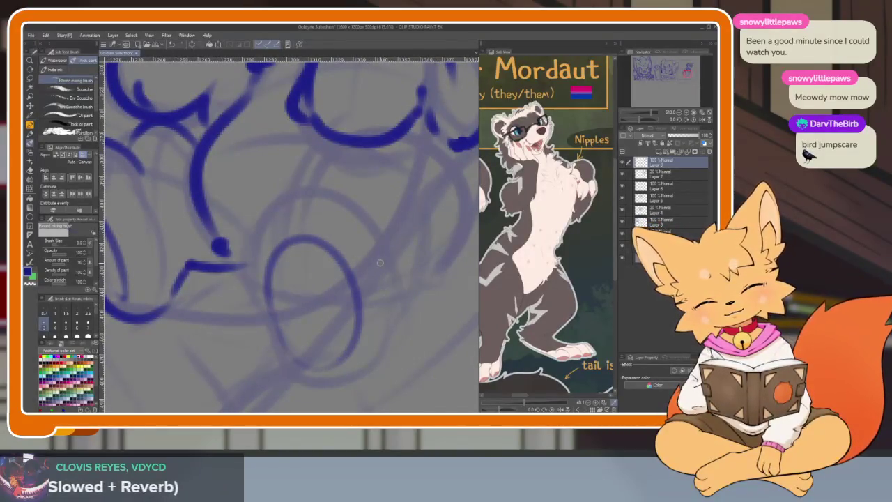
pyautogui.moveTo(342, 204)
pyautogui.mouseDown()
pyautogui.moveTo(248, 237)
pyautogui.moveTo(291, 373)
pyautogui.moveTo(370, 361)
pyautogui.moveTo(417, 221)
pyautogui.moveTo(395, 248)
pyautogui.mouseUp()
pyautogui.moveTo(274, 236)
pyautogui.mouseDown()
pyautogui.moveTo(292, 186)
pyautogui.moveTo(390, 159)
pyautogui.mouseUp()
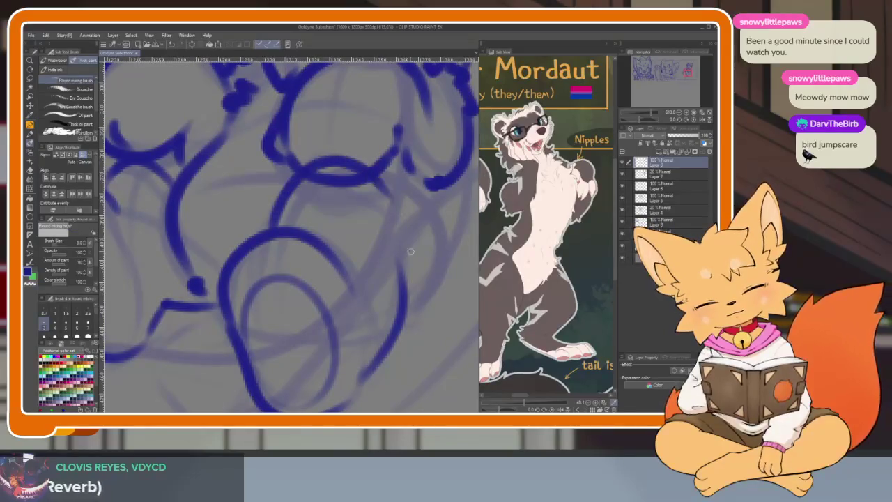
pyautogui.hotkey('ctrl', 'z')
pyautogui.hotkey('ctrl', 'z')
pyautogui.moveTo(283, 219)
pyautogui.mouseDown()
pyautogui.moveTo(327, 164)
pyautogui.moveTo(400, 150)
pyautogui.mouseUp()
# - Ink the foot's right side and the strokes around the foot oval, then review the legs
pyautogui.press('e')
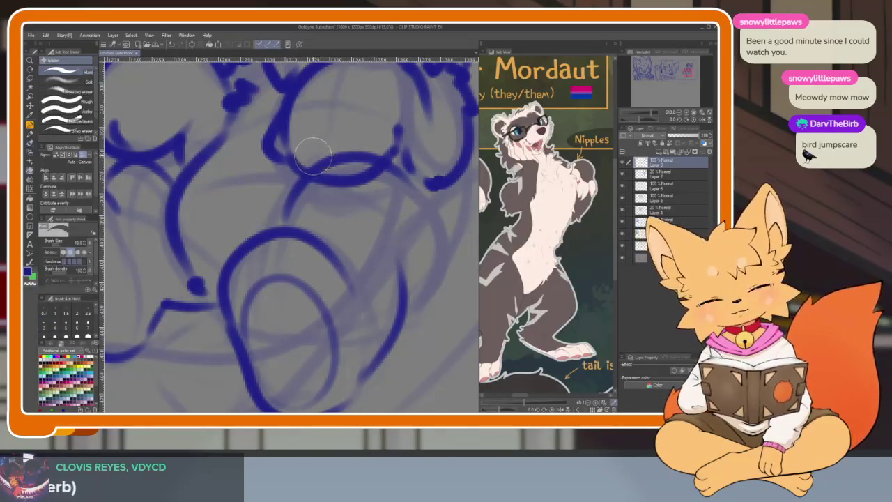
pyautogui.press('b')
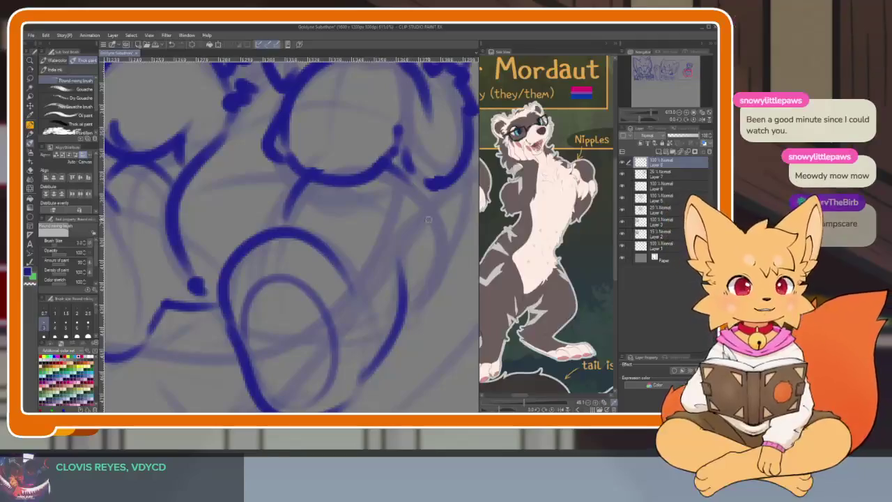
pyautogui.moveTo(420, 303); pyautogui.dragTo(448, 178)
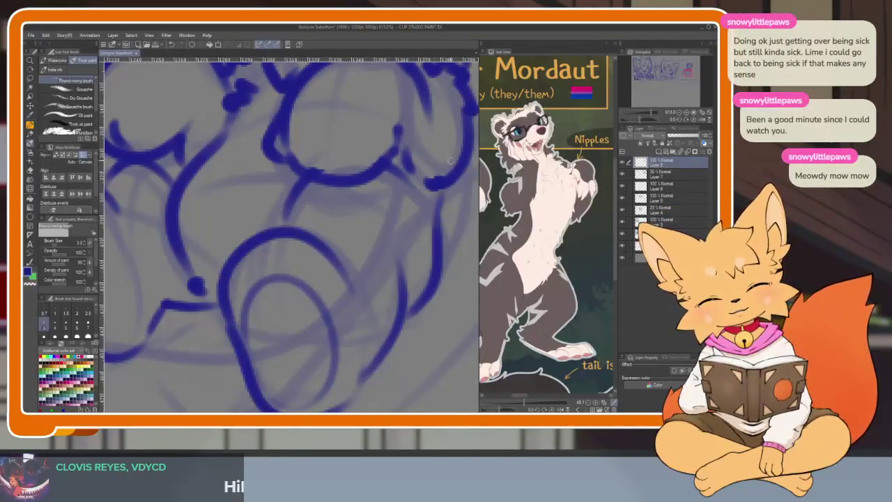
pyautogui.scroll(-5, 411, 319)
pyautogui.scroll(3, 408, 313)
pyautogui.scroll(3, 341, 120)
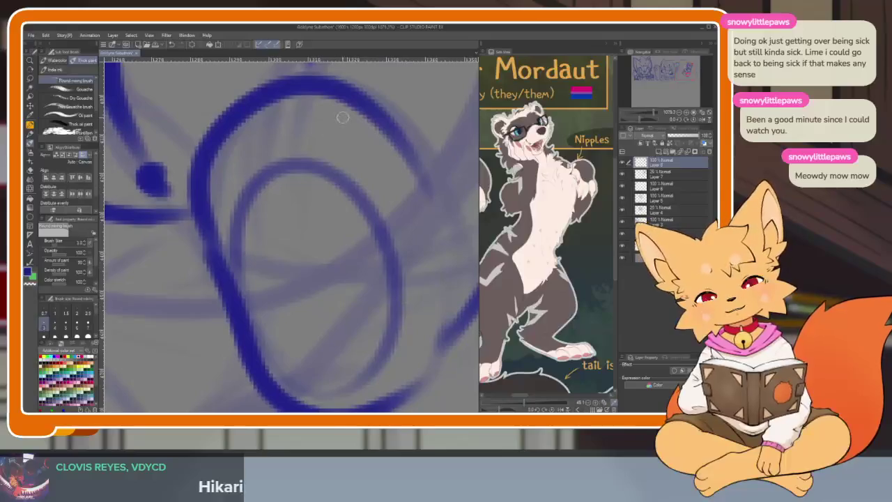
pyautogui.moveTo(338, 98); pyautogui.dragTo(340, 206)
pyautogui.moveTo(278, 104); pyautogui.dragTo(279, 209)
pyautogui.scroll(-3, 374, 257)
pyautogui.scroll(-2, 398, 332)
pyautogui.scroll(-2, 398, 346)
pyautogui.scroll(3, 366, 344)
pyautogui.scroll(-1, 369, 344)
pyautogui.scroll(-2, 374, 349)
pyautogui.scroll(-2, 365, 342)
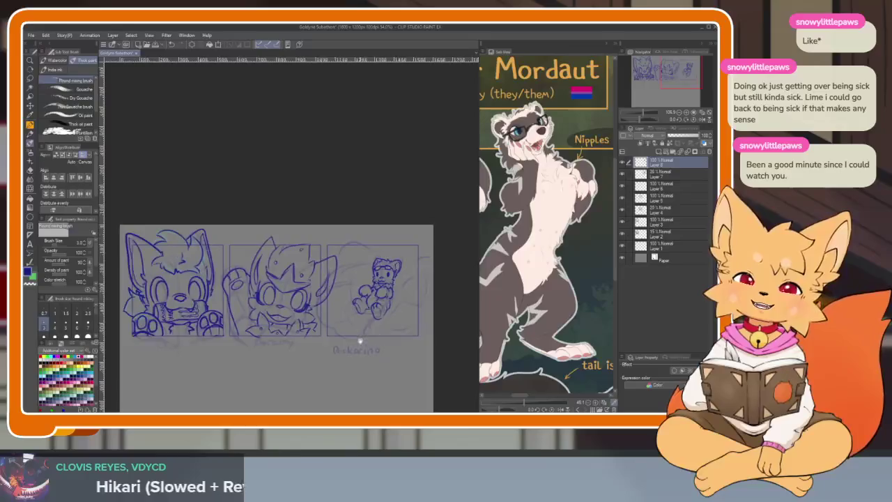
pyautogui.scroll(1, 364, 342)
pyautogui.scroll(2, 374, 342)
pyautogui.scroll(1, 370, 344)
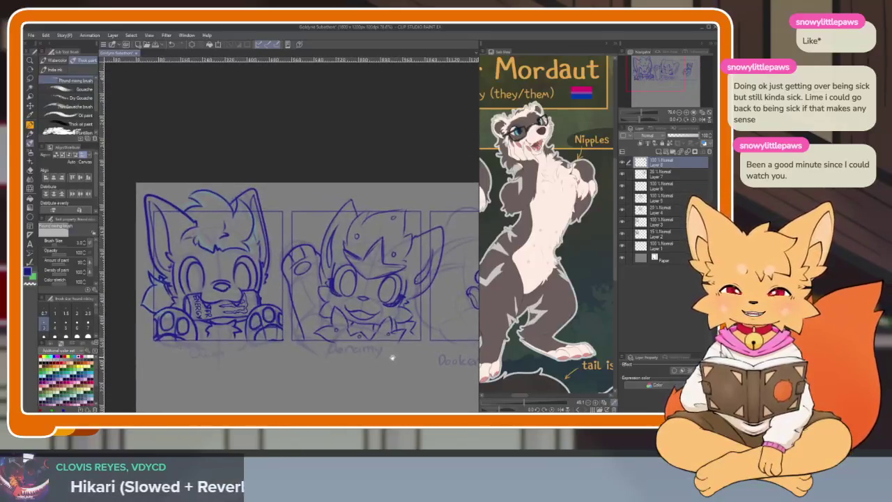
pyautogui.scroll(1, 354, 339)
pyautogui.scroll(-1, 359, 338)
pyautogui.scroll(1, 370, 336)
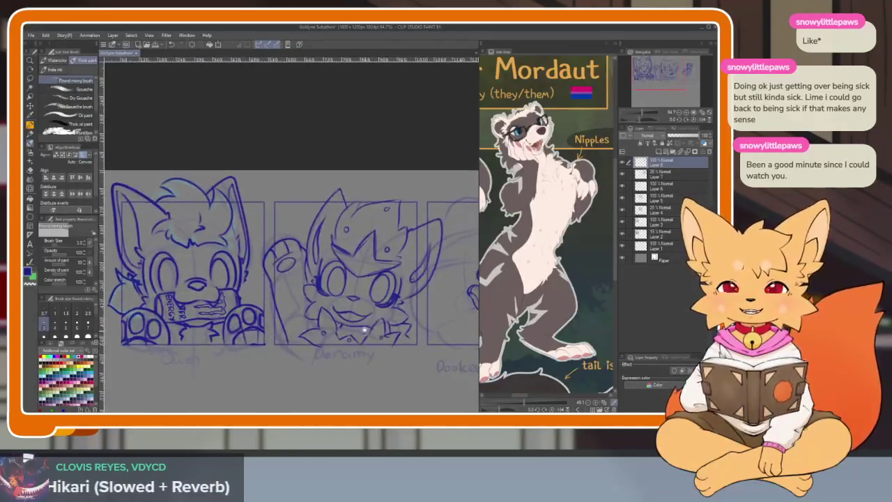
pyautogui.scroll(2, 389, 331)
pyautogui.scroll(-2, 389, 331)
pyautogui.scroll(-1, 355, 335)
pyautogui.scroll(3, 349, 335)
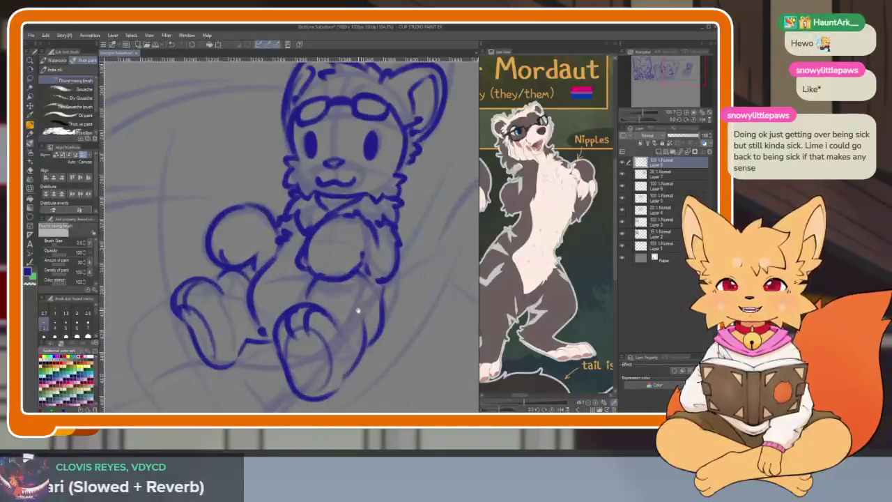
pyautogui.scroll(-2, 363, 337)
pyautogui.scroll(-1, 366, 343)
pyautogui.scroll(1, 368, 349)
pyautogui.scroll(1, 348, 328)
pyautogui.scroll(2, 354, 342)
pyautogui.scroll(1, 354, 342)
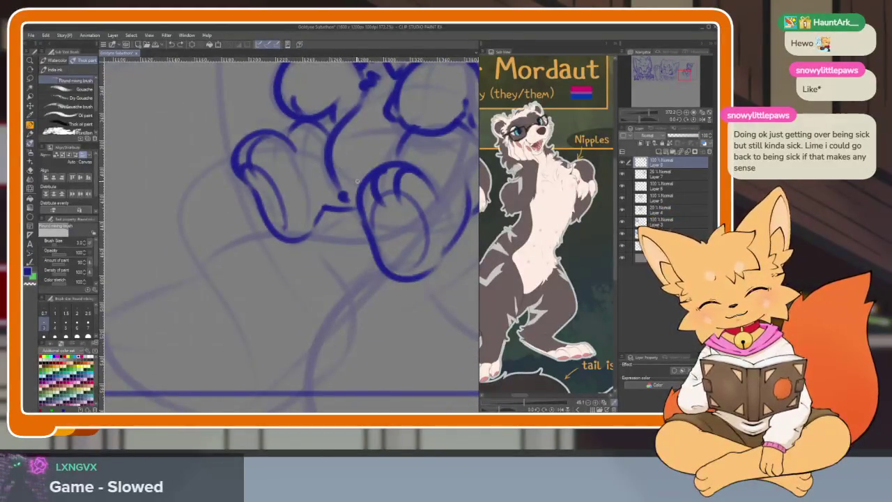
# - Ink the long body curve from the left foot and the tail's lower curve rising right
pyautogui.moveTo(291, 149)
pyautogui.mouseDown()
pyautogui.moveTo(195, 202)
pyautogui.moveTo(209, 299)
pyautogui.moveTo(179, 358)
pyautogui.mouseUp()
pyautogui.hotkey('ctrl', 'z')
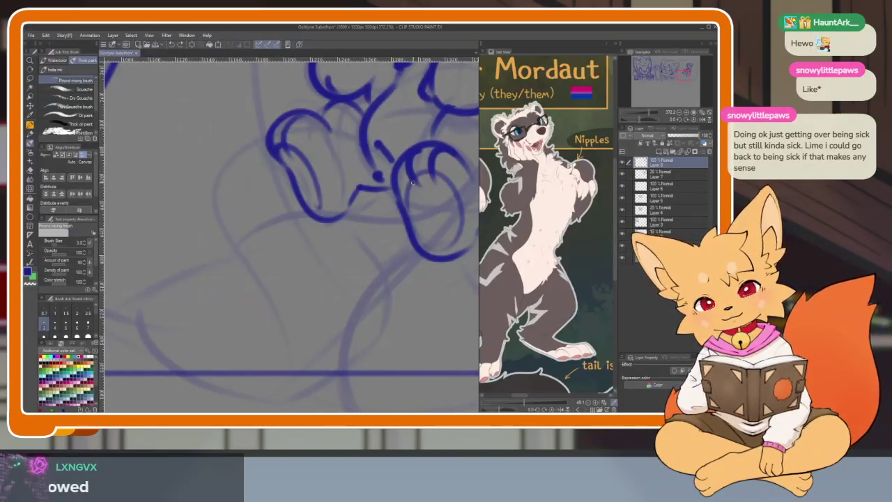
pyautogui.moveTo(276, 135); pyautogui.dragTo(155, 331)
pyautogui.moveTo(225, 374); pyautogui.dragTo(367, 239)
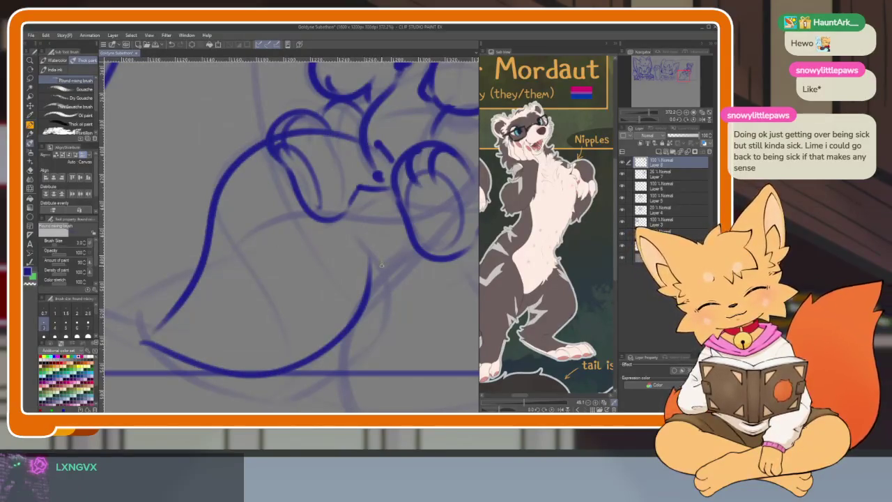
pyautogui.hotkey('ctrl', 'z')
pyautogui.hotkey('ctrl', 'z')
pyautogui.moveTo(391, 178)
pyautogui.mouseDown()
pyautogui.moveTo(281, 174)
pyautogui.moveTo(130, 349)
pyautogui.mouseUp()
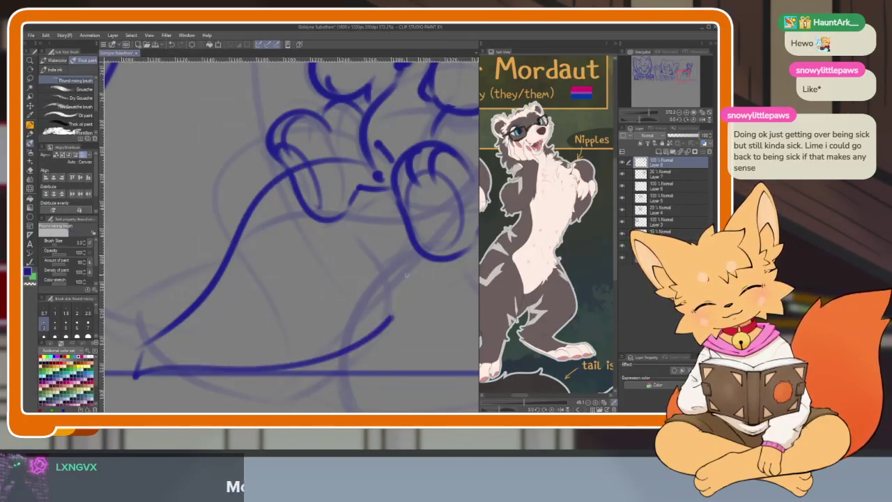
pyautogui.moveTo(181, 366); pyautogui.dragTo(401, 272)
pyautogui.hotkey('ctrl', 'z')
pyautogui.moveTo(167, 355)
pyautogui.mouseDown()
pyautogui.moveTo(380, 314)
pyautogui.moveTo(401, 234)
pyautogui.mouseUp()
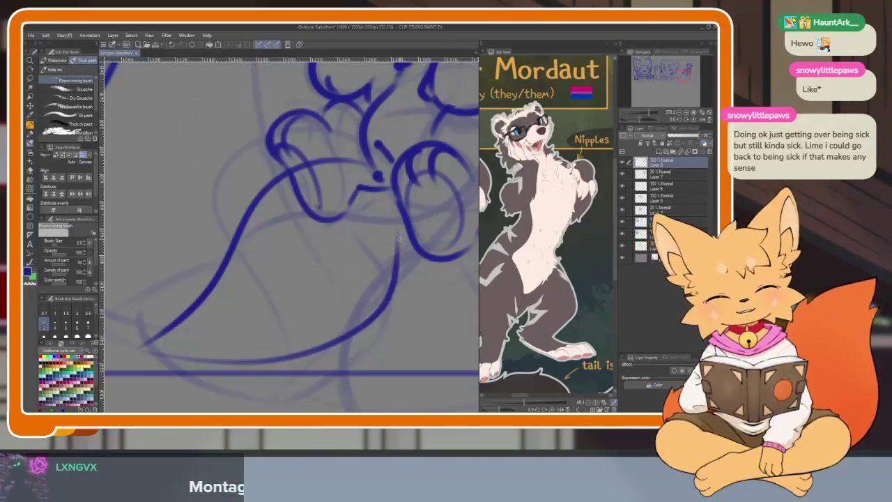
# - Redraw the curve along the lower-right side of the tail
pyautogui.scroll(-5, 400, 322)
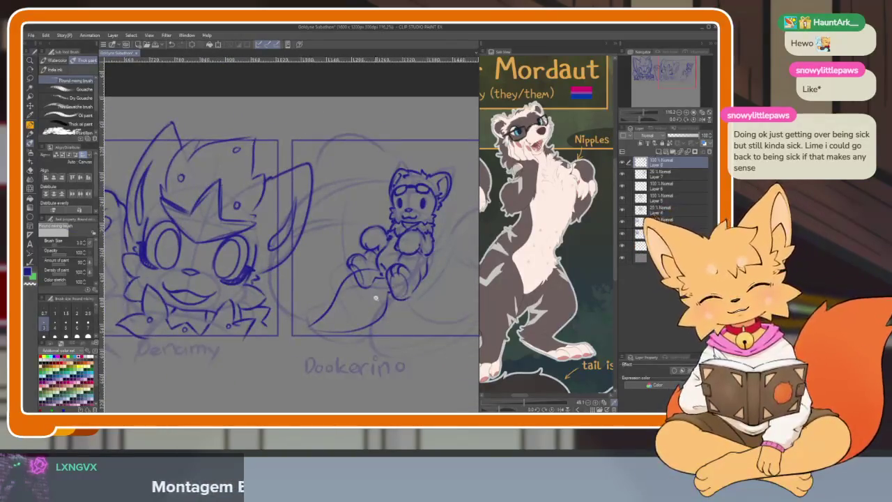
pyautogui.scroll(5, 411, 317)
pyautogui.scroll(-3, 416, 307)
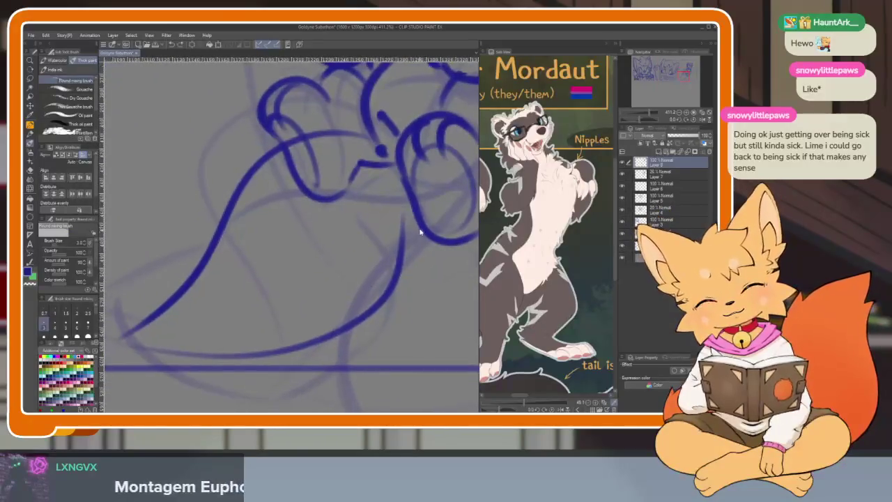
pyautogui.moveTo(418, 221)
pyautogui.mouseDown()
pyautogui.moveTo(376, 311)
pyautogui.moveTo(279, 341)
pyautogui.moveTo(139, 338)
pyautogui.mouseUp()
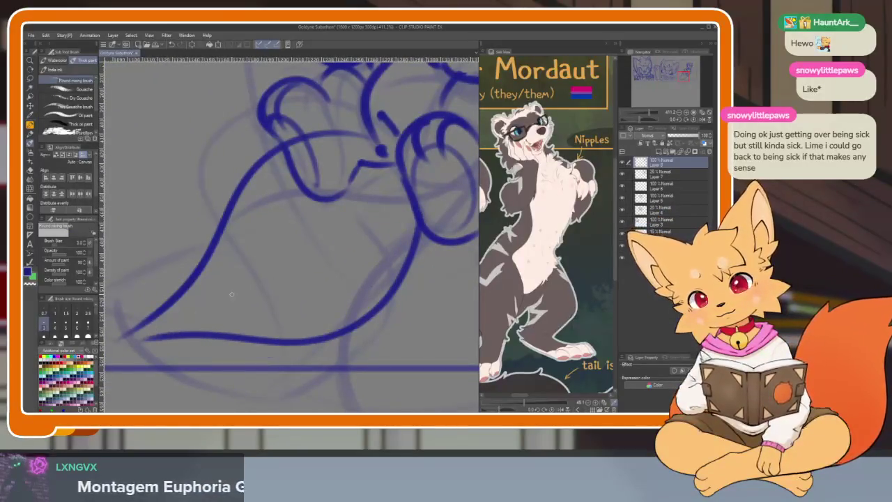
pyautogui.hotkey('ctrl', 'z')
pyautogui.hotkey('ctrl', 'z')
pyautogui.moveTo(419, 218)
pyautogui.mouseDown()
pyautogui.moveTo(368, 302)
pyautogui.moveTo(130, 339)
pyautogui.moveTo(230, 296)
pyautogui.moveTo(250, 167)
pyautogui.moveTo(257, 200)
pyautogui.mouseUp()
# - Ink the tail's lower edge and erase the stroke's overshooting end
pyautogui.press('e')
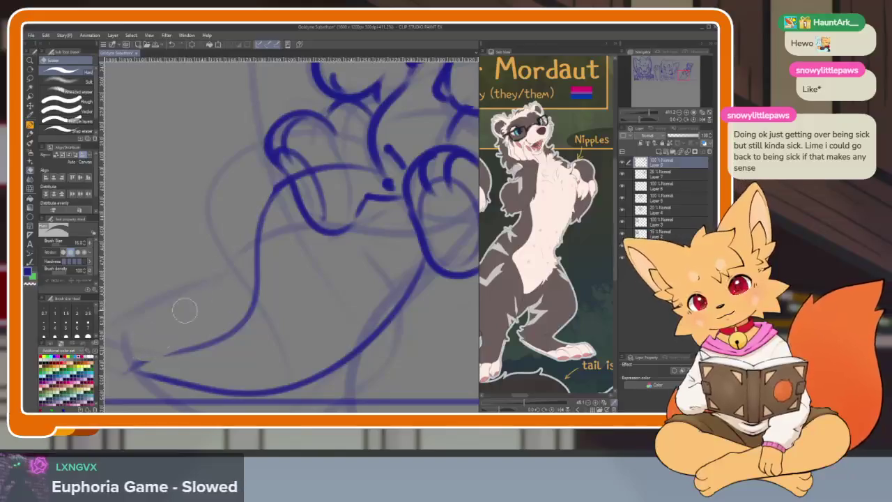
pyautogui.scroll(-10, 362, 295)
pyautogui.scroll(10, 365, 296)
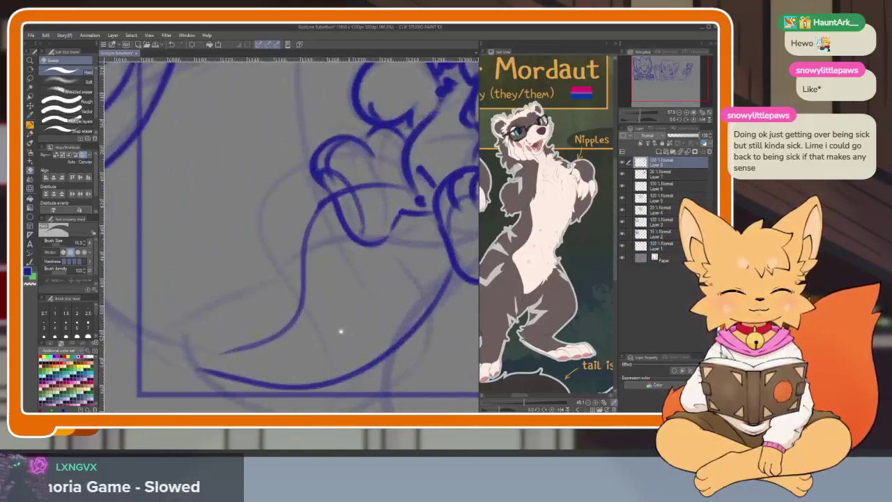
pyautogui.press('b')
pyautogui.moveTo(212, 357); pyautogui.dragTo(289, 382)
pyautogui.press('e')
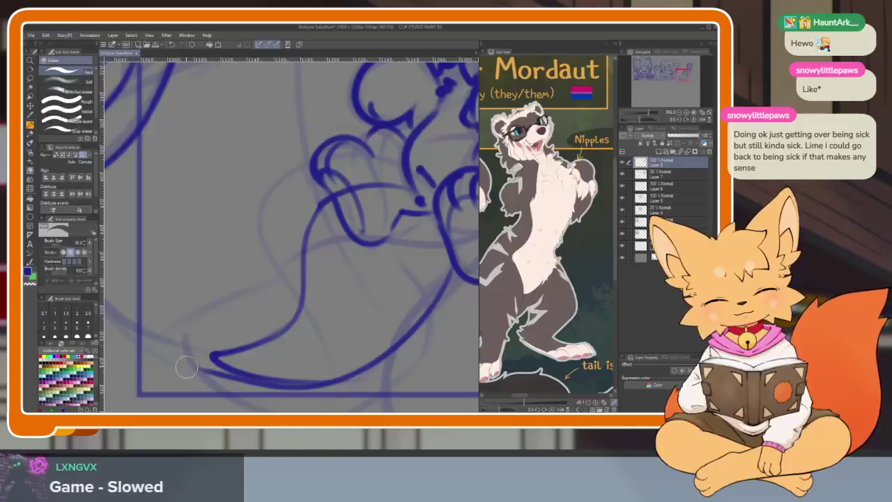
pyautogui.moveTo(209, 364); pyautogui.dragTo(313, 387)
pyautogui.scroll(-6, 417, 362)
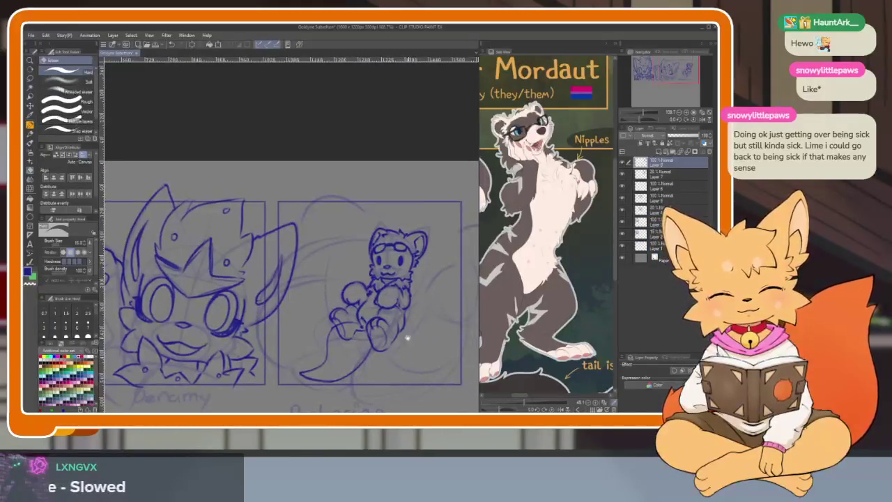
pyautogui.scroll(3, 404, 348)
pyautogui.scroll(1, 376, 328)
pyautogui.scroll(3, 342, 306)
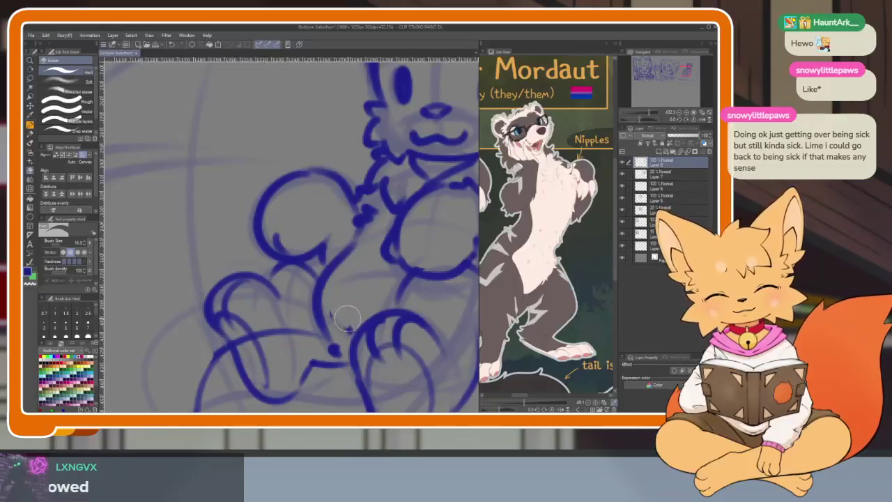
pyautogui.press('b')
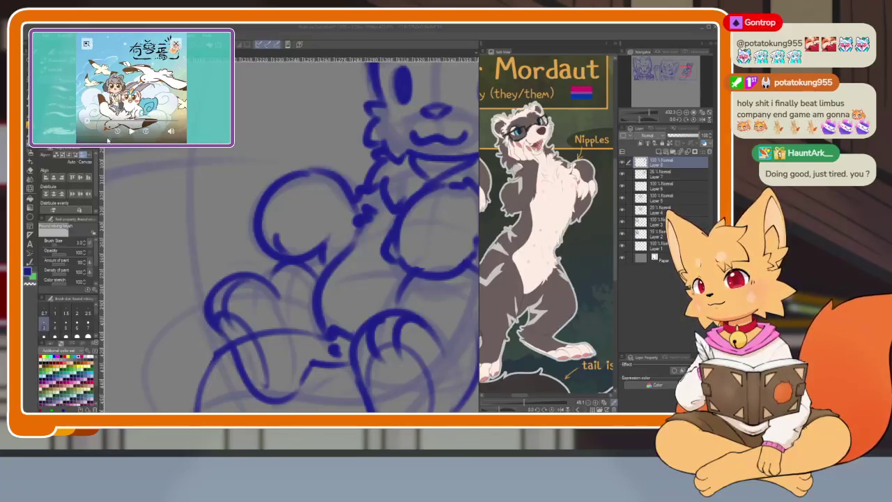
pyautogui.moveTo(131, 88)
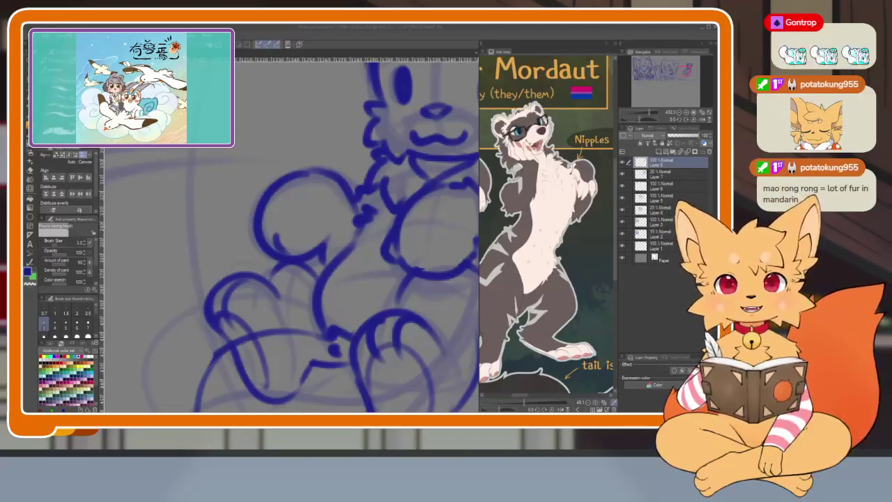
pyautogui.click(387, 32)
pyautogui.scroll(-6, 385, 323)
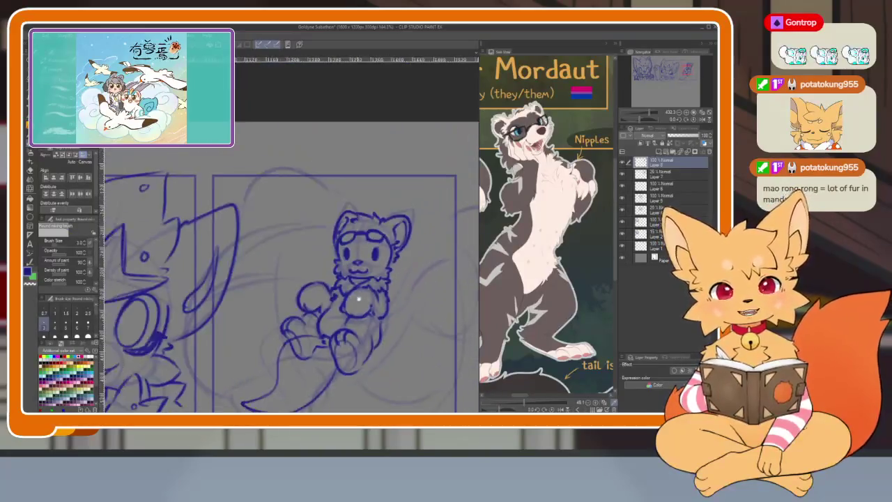
pyautogui.scroll(1, 379, 326)
pyautogui.scroll(1, 376, 328)
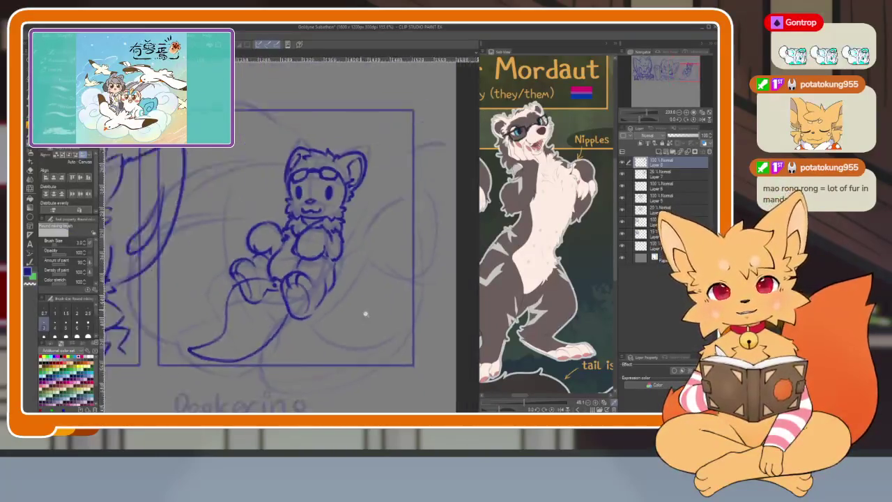
pyautogui.scroll(1, 371, 330)
pyautogui.scroll(-3, 370, 330)
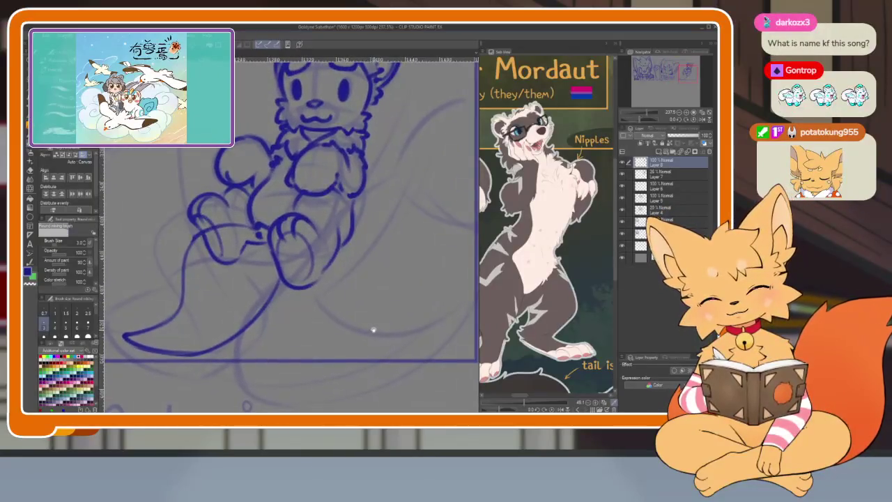
pyautogui.scroll(-1, 369, 329)
pyautogui.scroll(-2, 376, 320)
pyautogui.scroll(2, 376, 320)
pyautogui.scroll(1, 364, 323)
pyautogui.scroll(1, 364, 323)
pyautogui.scroll(1, 372, 331)
pyautogui.scroll(1, 373, 325)
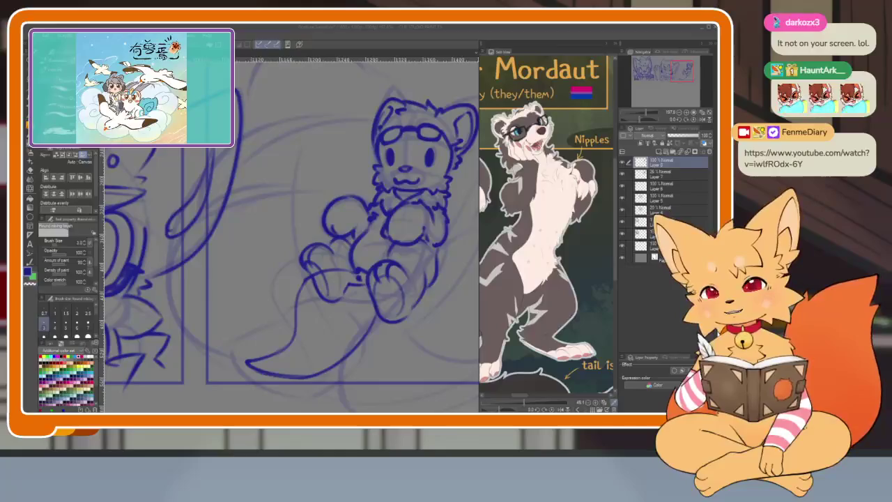
pyautogui.moveTo(294, 156); pyautogui.dragTo(315, 153)
pyautogui.hotkey('ctrl', 'z')
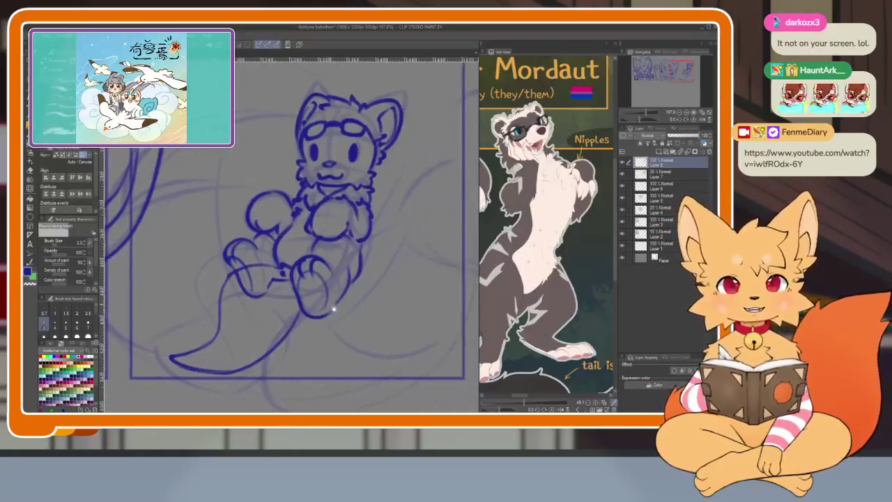
pyautogui.scroll(-3, 375, 324)
pyautogui.scroll(-2, 375, 324)
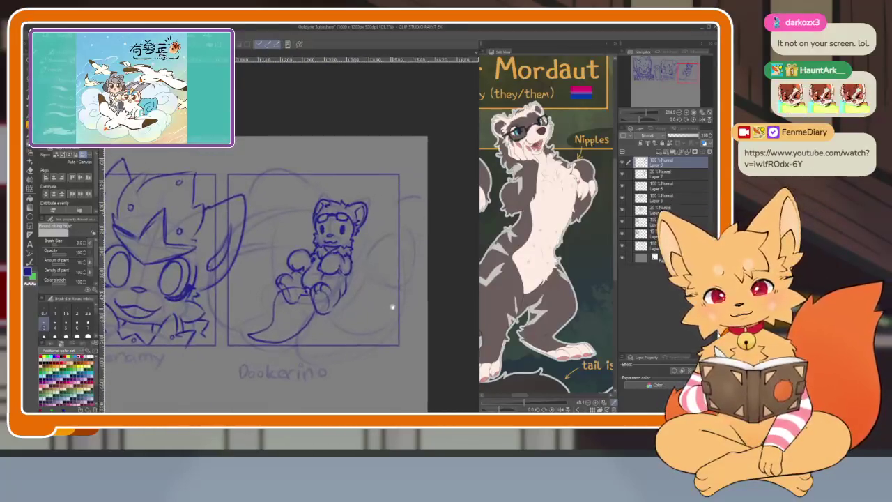
pyautogui.scroll(-2, 370, 311)
pyautogui.scroll(2, 354, 317)
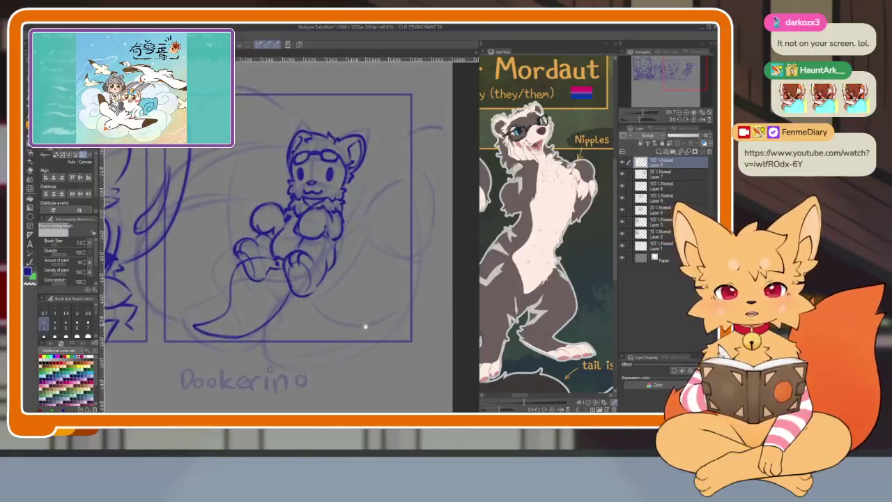
pyautogui.scroll(1, 365, 325)
pyautogui.scroll(1, 372, 332)
pyautogui.scroll(2, 341, 313)
pyautogui.scroll(2, 340, 334)
pyautogui.hscroll(3, 355, 336)
pyautogui.scroll(1, 359, 338)
pyautogui.hscroll(-1, 336, 216)
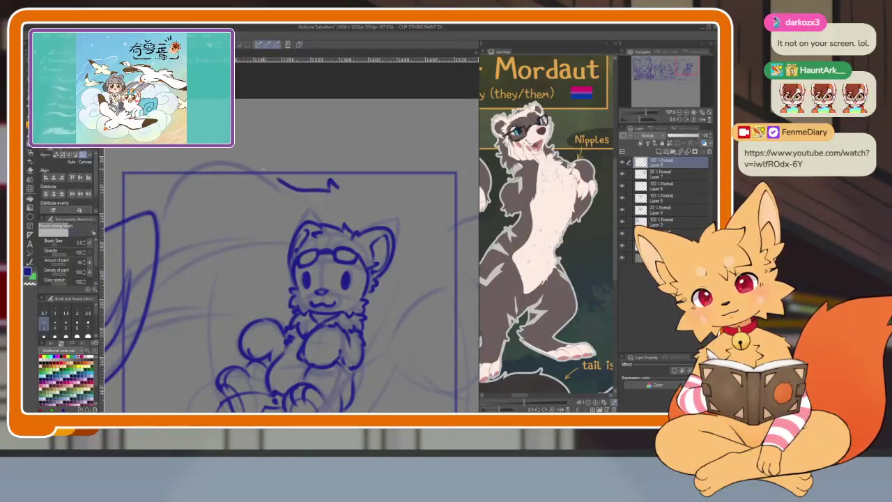
pyautogui.hotkey('ctrl', 'z')
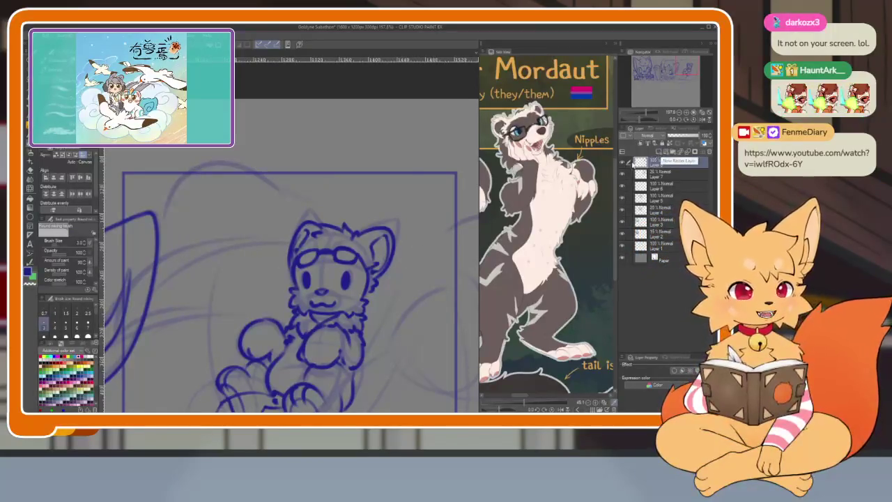
# - Hide and reshow the line-art layer to check the sketch, then hide the palettes for a full-window canvas
pyautogui.click(621, 165)
pyautogui.click(621, 165)
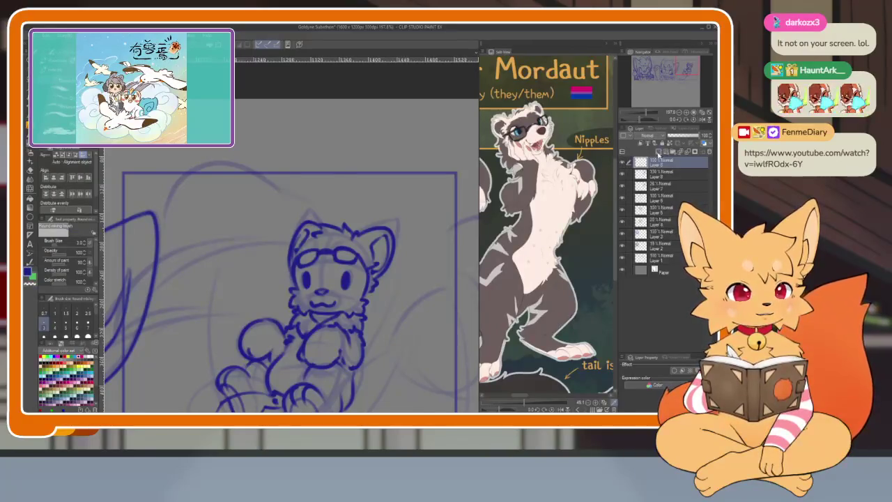
pyautogui.press('Tab')
pyautogui.scroll(-2, 423, 274)
pyautogui.press('Tab')
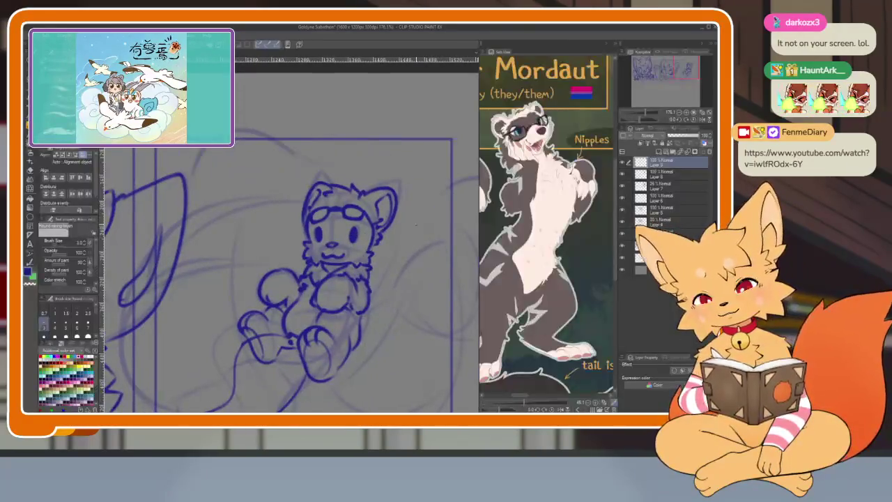
pyautogui.press('Tab')
pyautogui.scroll(-2, 394, 219)
pyautogui.scroll(2, 394, 220)
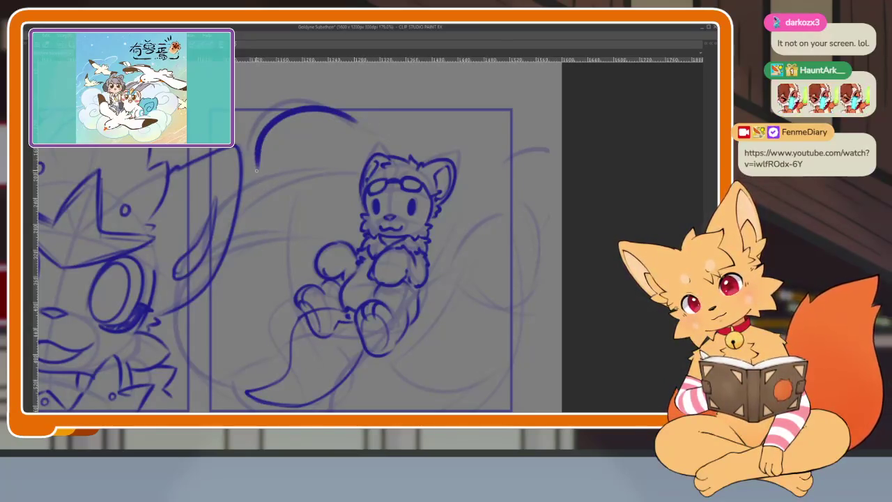
# - Sketch large blue curves down the left side and along the bottom of the goggled character's panel
pyautogui.moveTo(257, 170); pyautogui.dragTo(184, 359)
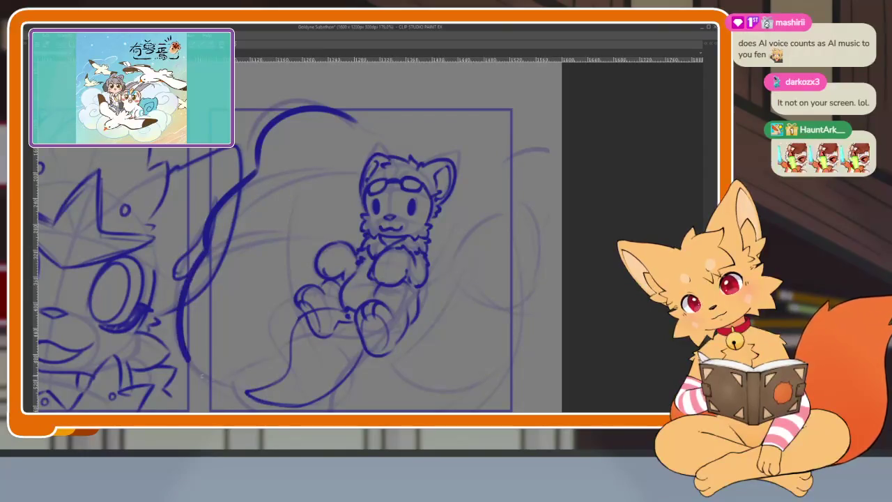
pyautogui.moveTo(293, 243); pyautogui.dragTo(285, 219)
pyautogui.moveTo(177, 335); pyautogui.dragTo(278, 396)
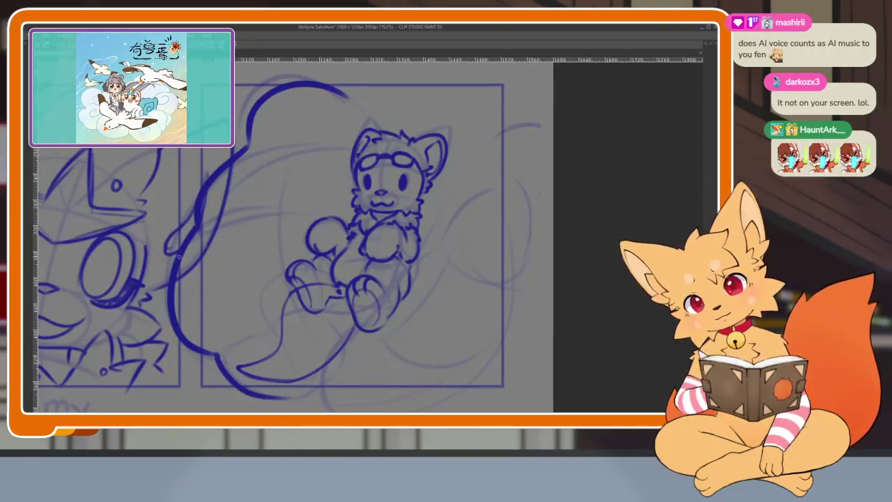
pyautogui.moveTo(187, 240); pyautogui.dragTo(279, 211)
pyautogui.moveTo(219, 356); pyautogui.dragTo(299, 318)
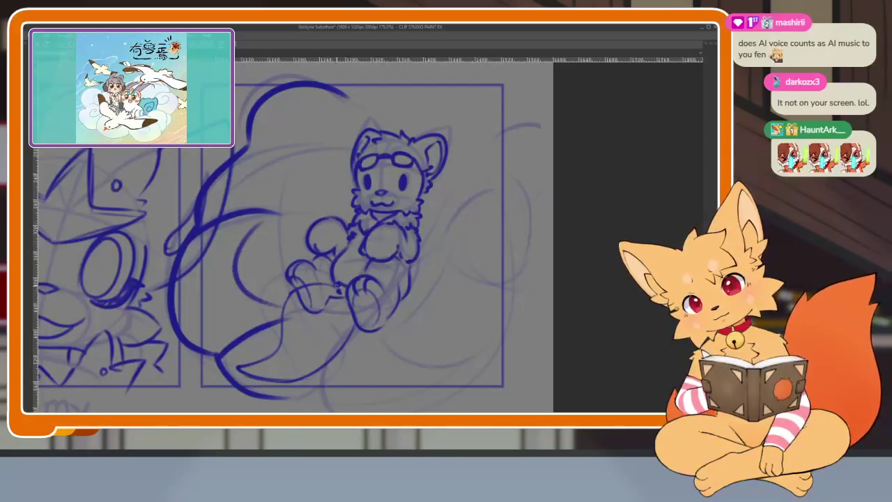
pyautogui.moveTo(296, 187); pyautogui.dragTo(293, 222)
pyautogui.scroll(-3, 285, 209)
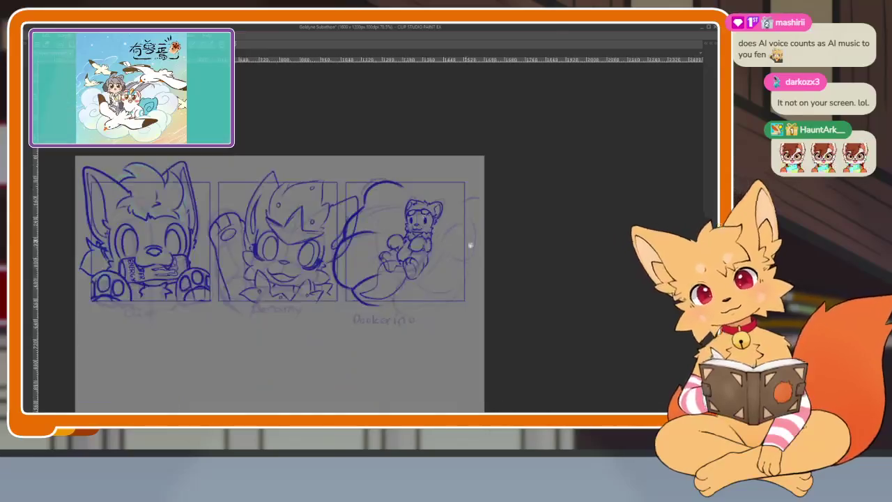
pyautogui.scroll(3, 462, 235)
pyautogui.scroll(-3, 442, 255)
pyautogui.scroll(2, 427, 265)
pyautogui.scroll(2, 469, 262)
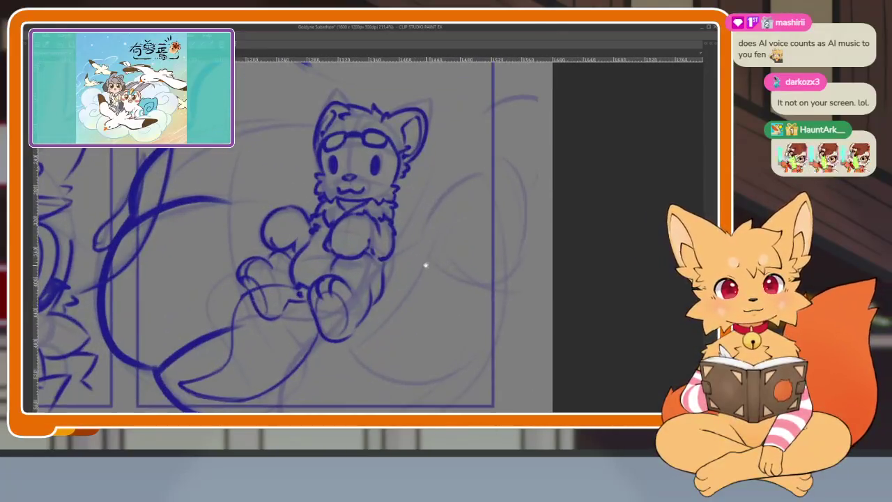
pyautogui.scroll(-2, 443, 249)
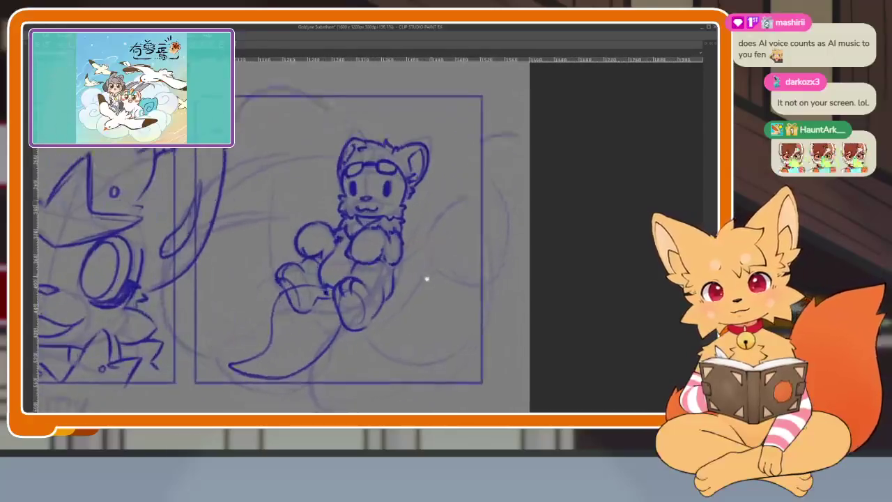
# - Undo the stray curves and redraw two stacked arcs plus a short lower-left curve beside the goggled character
pyautogui.moveTo(209, 173)
pyautogui.mouseDown()
pyautogui.moveTo(197, 234)
pyautogui.moveTo(235, 366)
pyautogui.mouseUp()
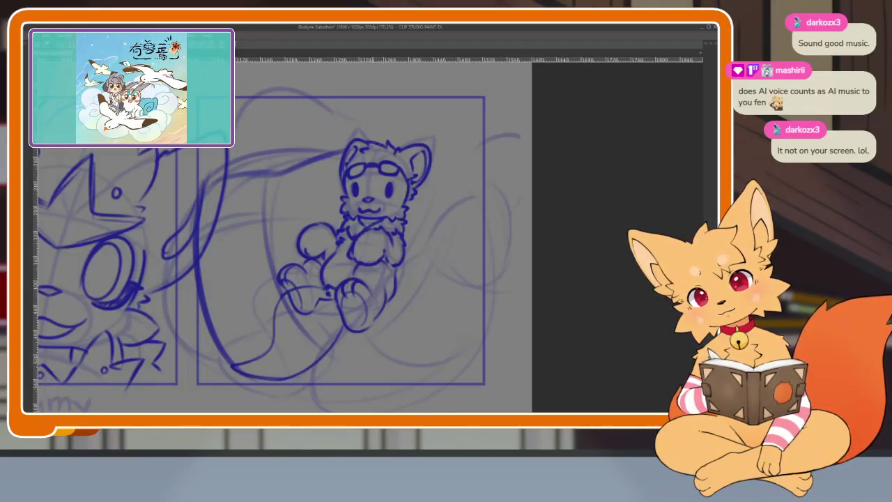
pyautogui.hotkey('ctrl', 'z')
pyautogui.hotkey('ctrl', 'z')
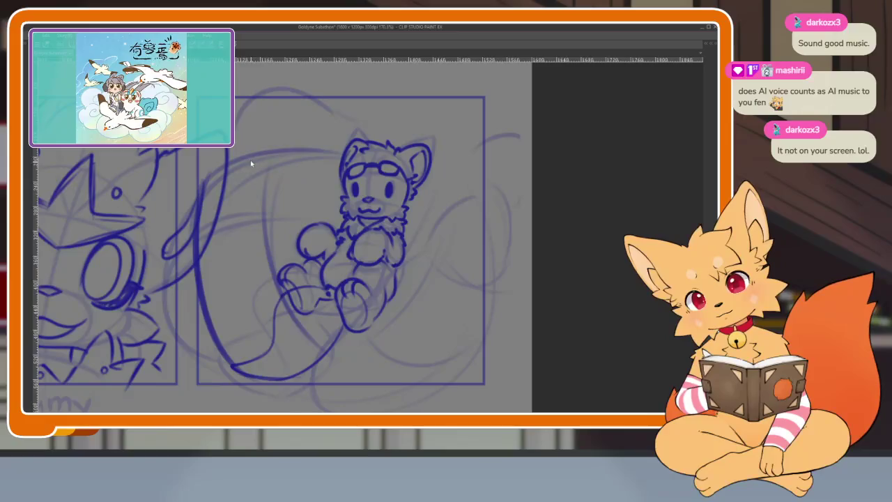
pyautogui.hotkey('ctrl', 'z')
pyautogui.hotkey('ctrl', 'z')
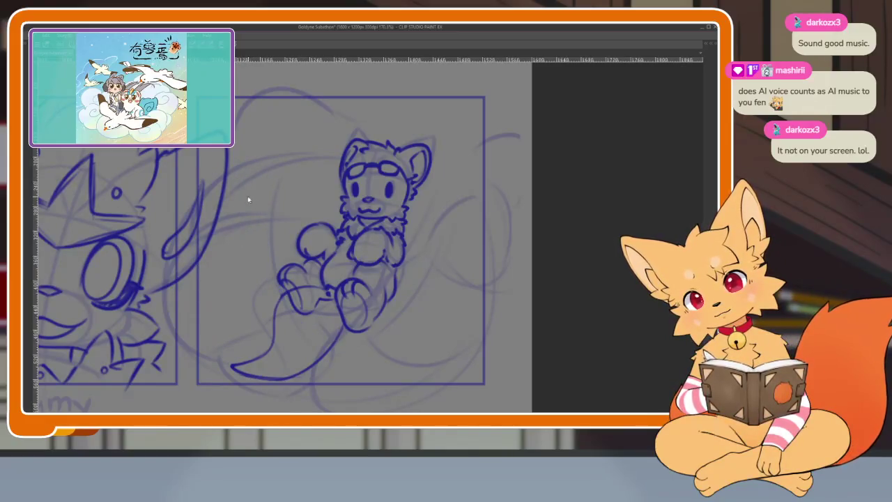
pyautogui.moveTo(243, 183); pyautogui.dragTo(333, 315)
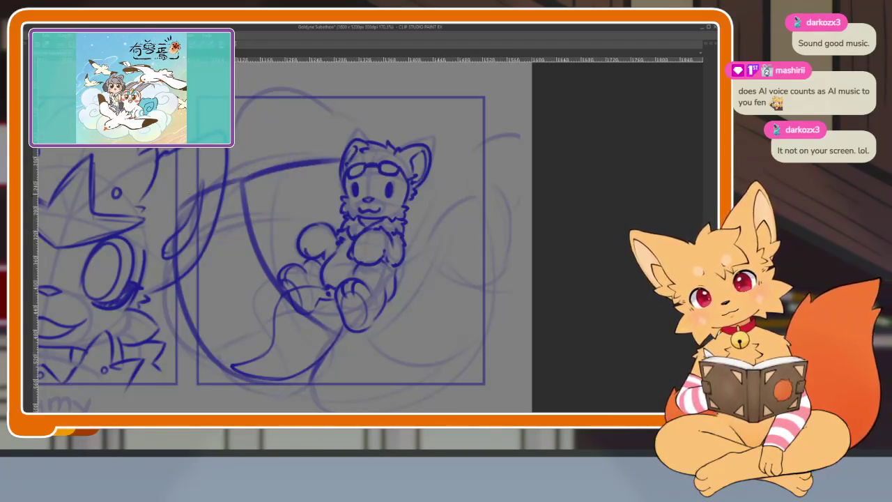
pyautogui.moveTo(229, 172); pyautogui.dragTo(343, 148)
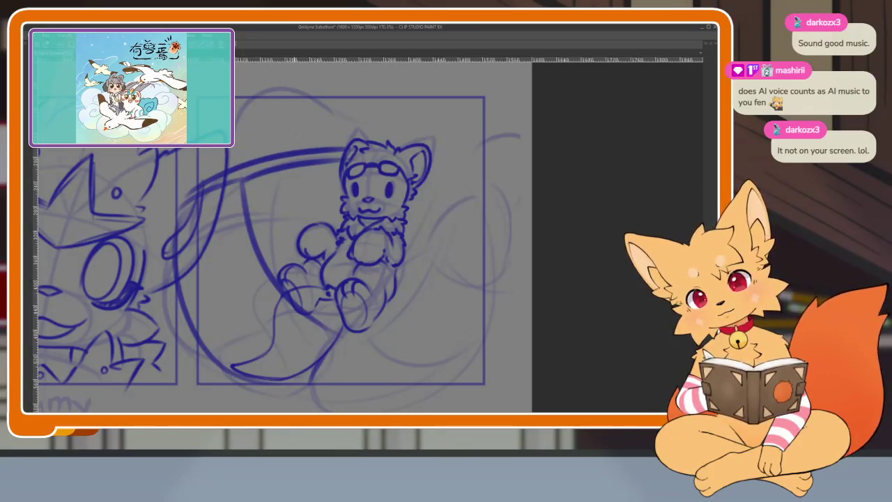
pyautogui.moveTo(279, 244); pyautogui.dragTo(266, 249)
pyautogui.moveTo(162, 308); pyautogui.dragTo(232, 251)
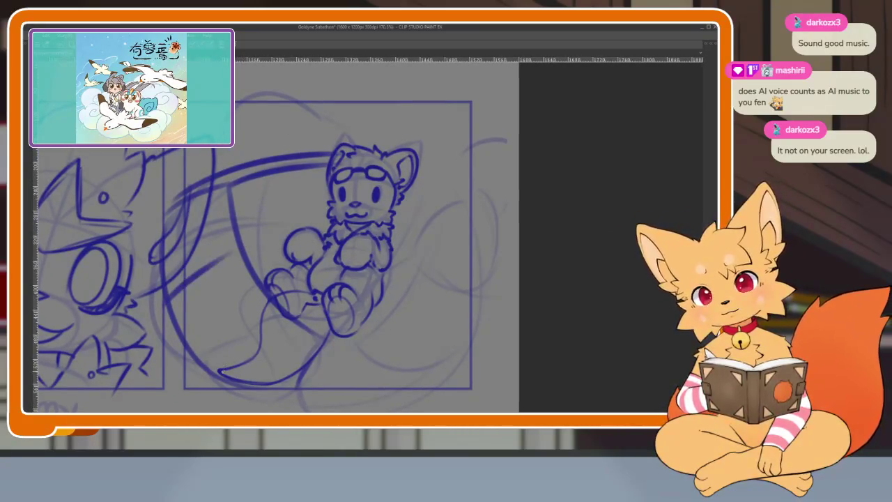
# - Zoom and pan the canvas to review the new arcs around the character sketch
pyautogui.scroll(2, 344, 290)
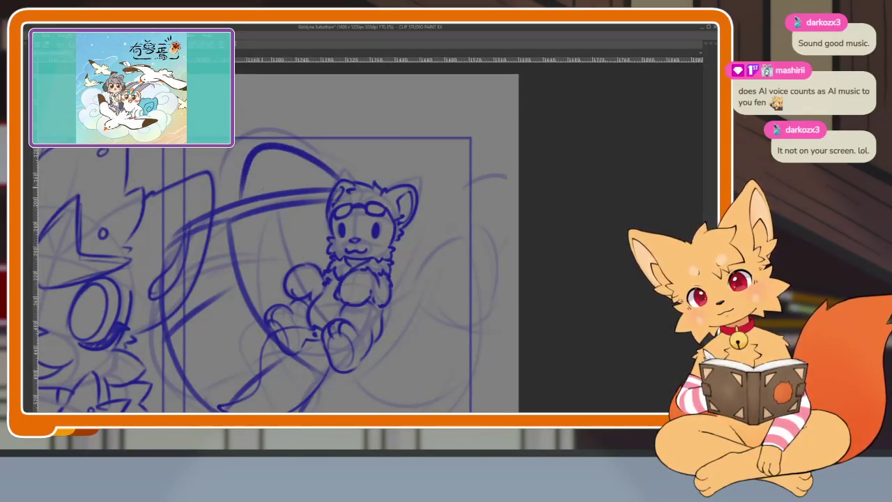
pyautogui.scroll(-2, 168, 292)
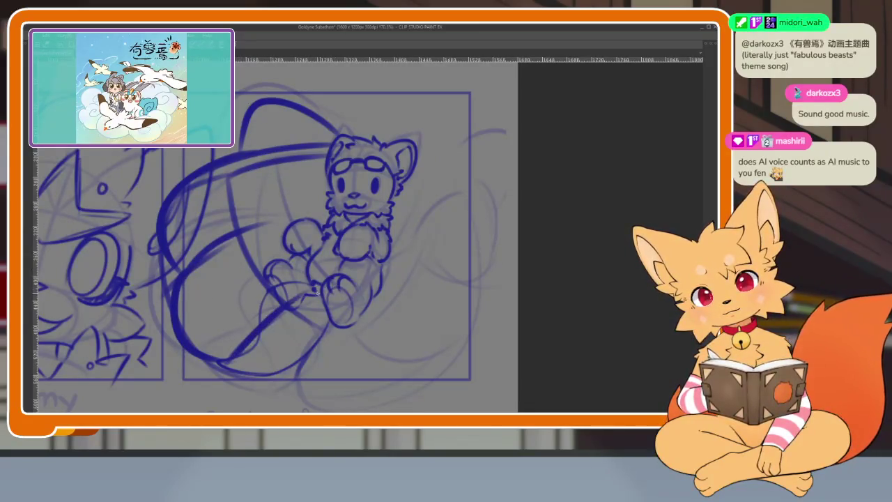
pyautogui.scroll(-2, 422, 332)
pyautogui.scroll(-3, 426, 305)
pyautogui.scroll(4, 419, 321)
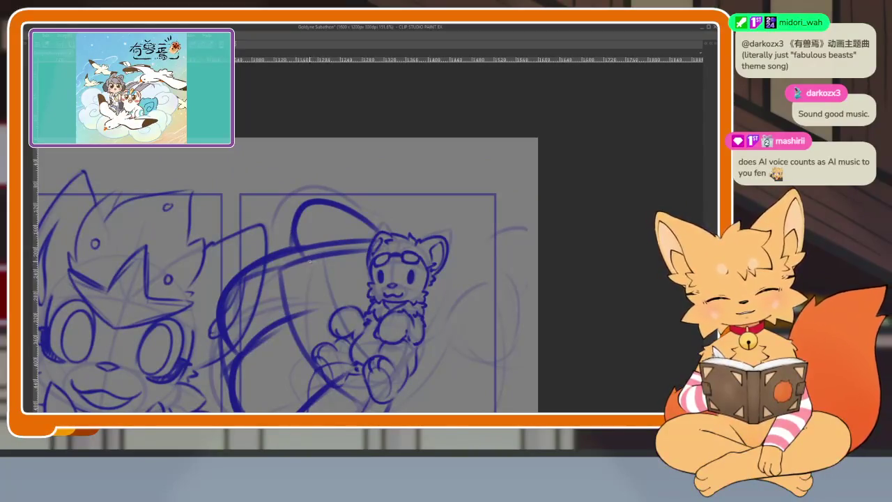
pyautogui.scroll(1, 418, 320)
pyautogui.scroll(1, 428, 313)
pyautogui.scroll(1, 444, 322)
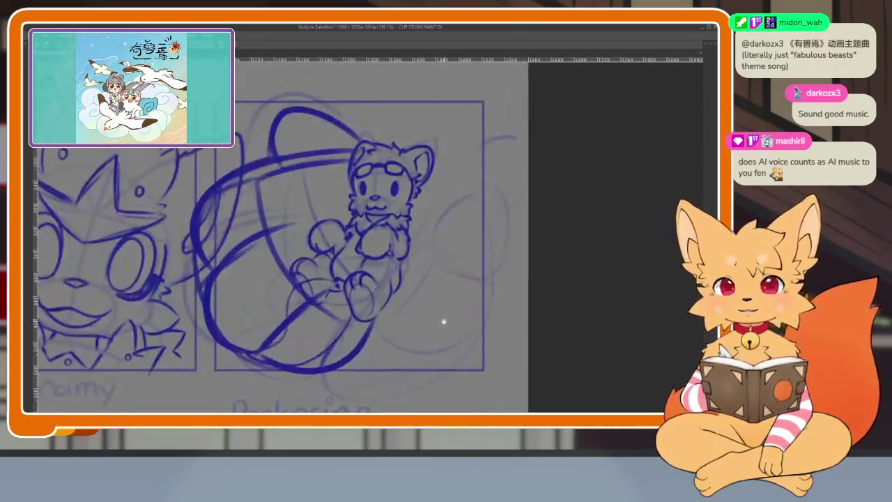
pyautogui.scroll(1, 442, 319)
pyautogui.scroll(2, 425, 320)
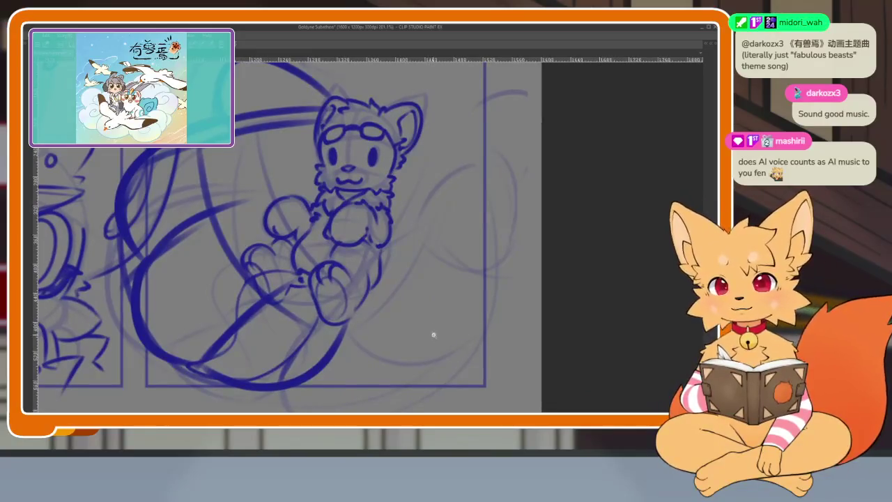
pyautogui.scroll(-1, 432, 334)
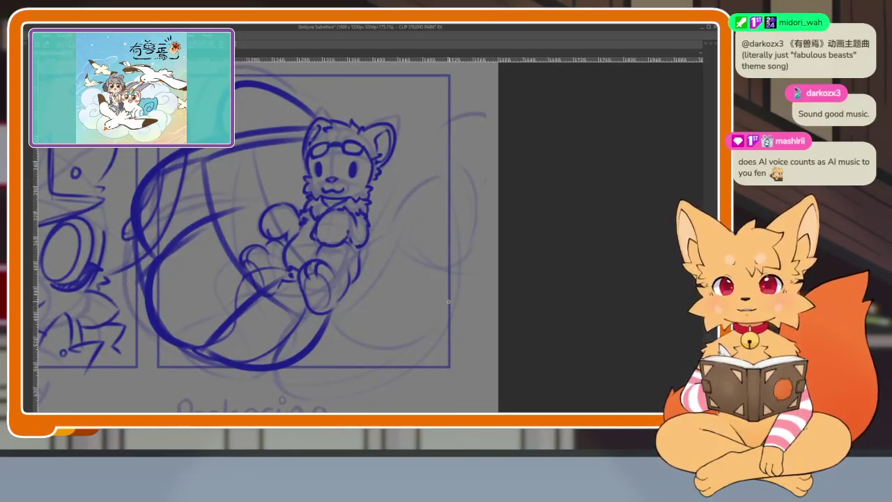
pyautogui.scroll(1, 443, 329)
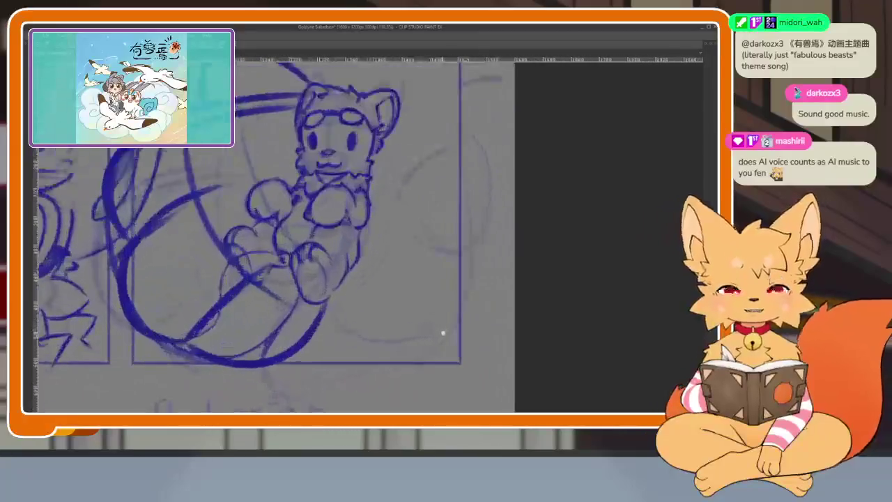
pyautogui.scroll(-1, 440, 331)
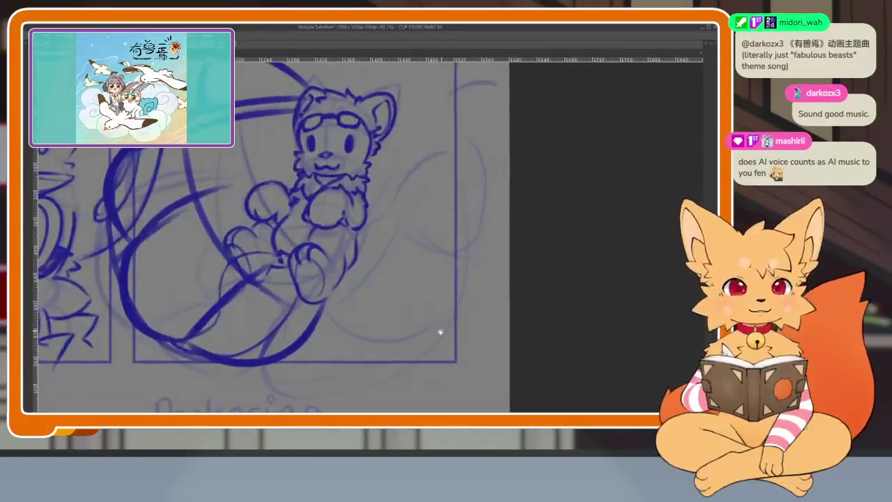
pyautogui.scroll(-2, 428, 325)
pyautogui.scroll(1, 428, 325)
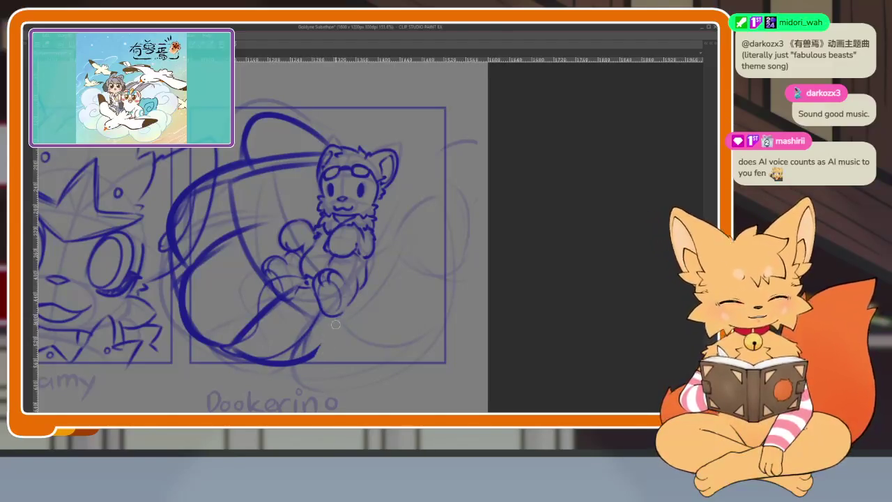
pyautogui.moveTo(358, 329); pyautogui.dragTo(344, 339)
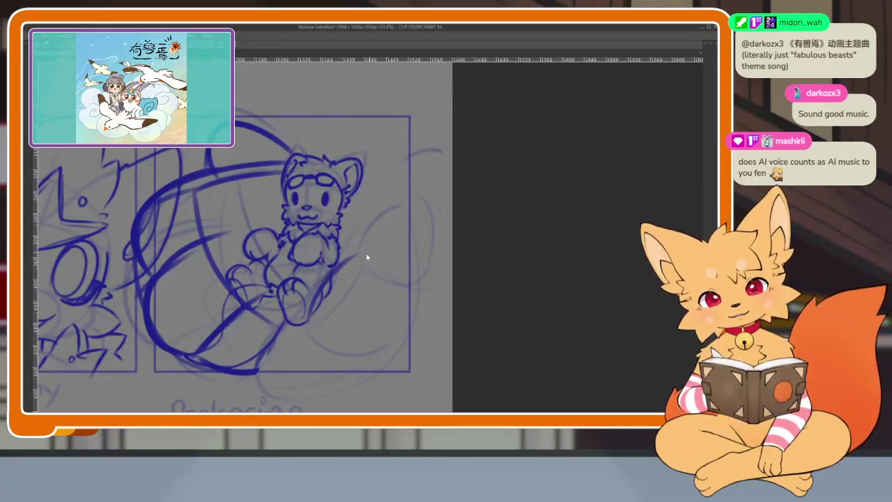
pyautogui.moveTo(370, 256); pyautogui.dragTo(357, 285)
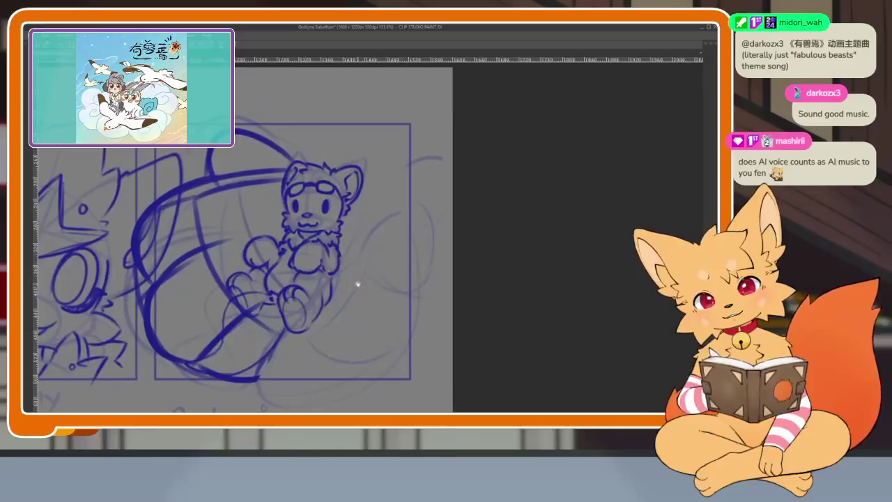
pyautogui.scroll(-1, 357, 285)
# - Skew the swirl strokes with Ctrl+T by dragging their top, and confirm the transform
pyautogui.hotkey('ctrl', 't')
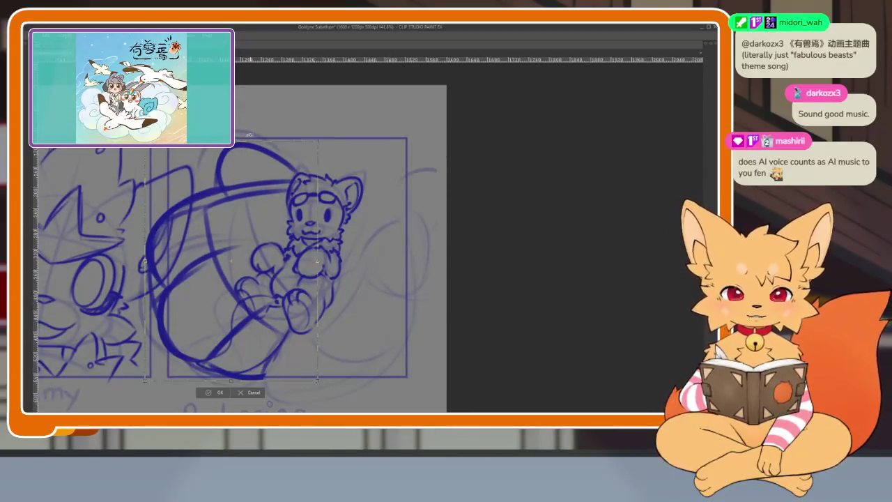
pyautogui.moveTo(232, 140); pyautogui.dragTo(207, 163)
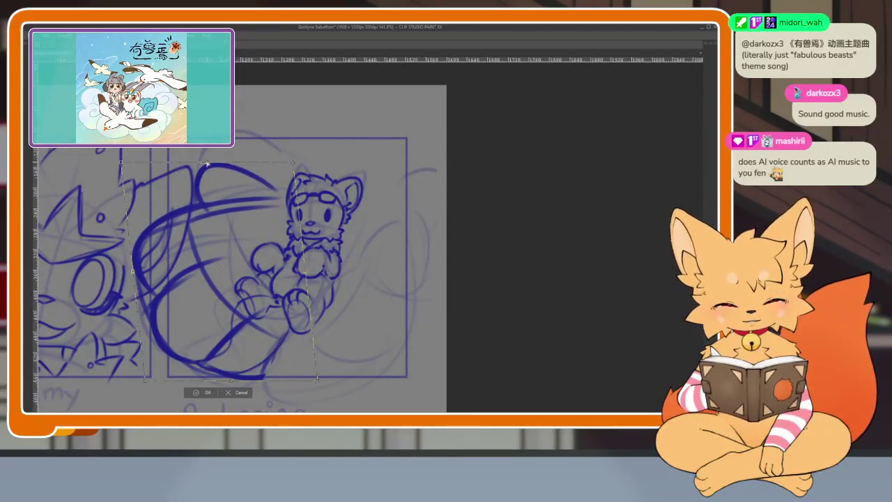
pyautogui.moveTo(237, 190); pyautogui.dragTo(231, 187)
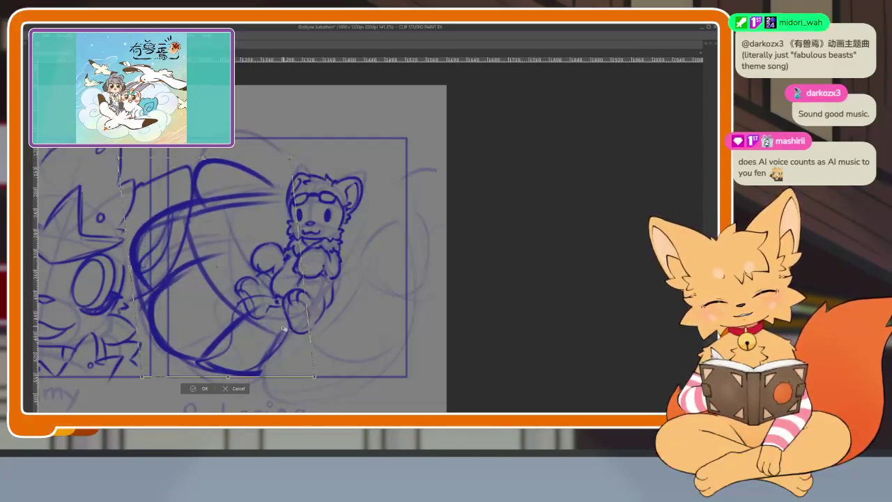
pyautogui.click(212, 391)
pyautogui.scroll(2, 335, 353)
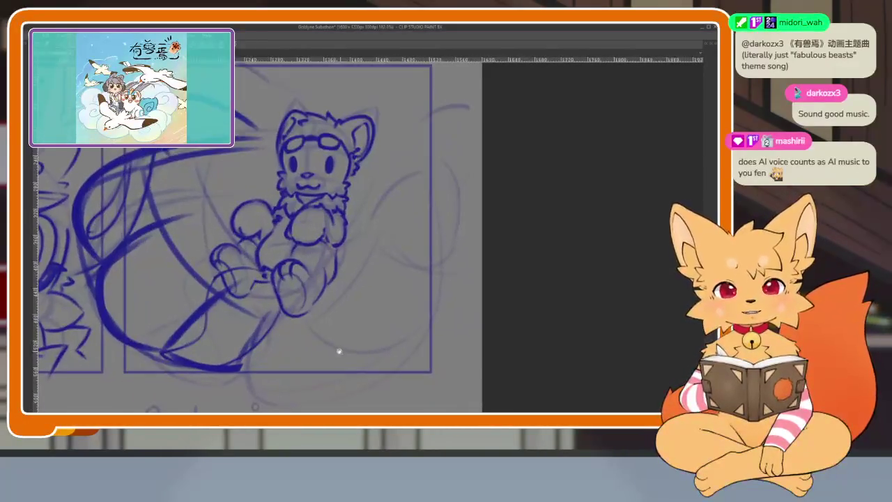
# - Draw sweeping curves under the feet and along the right-hand circle's bottom, undoing one stray stroke
pyautogui.moveTo(264, 320); pyautogui.dragTo(305, 392)
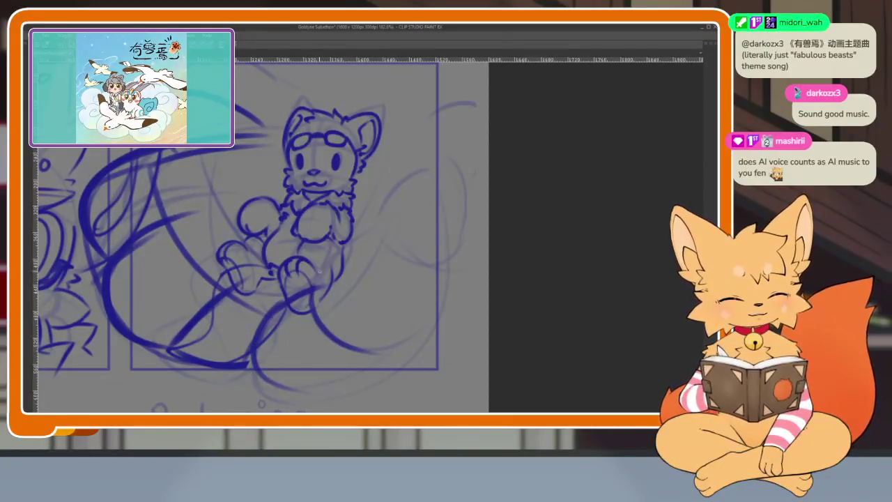
pyautogui.moveTo(315, 276); pyautogui.dragTo(381, 240)
pyautogui.hotkey('ctrl', 'z')
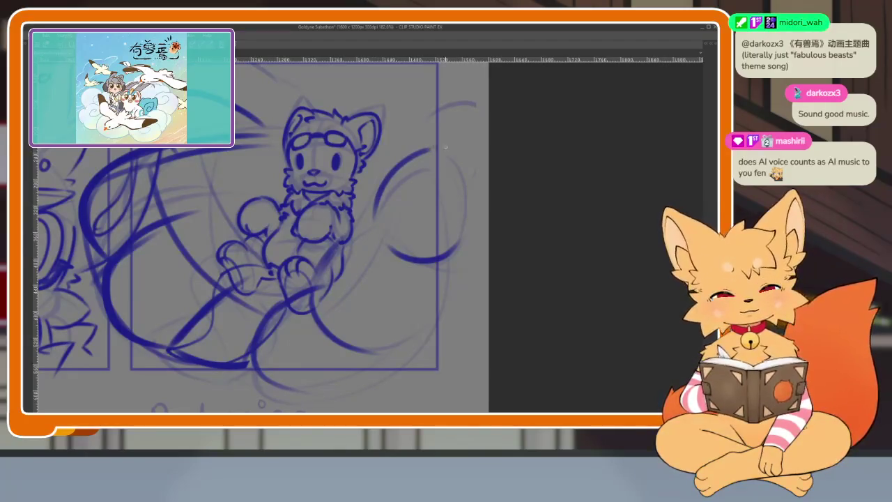
pyautogui.moveTo(451, 262); pyautogui.dragTo(399, 259)
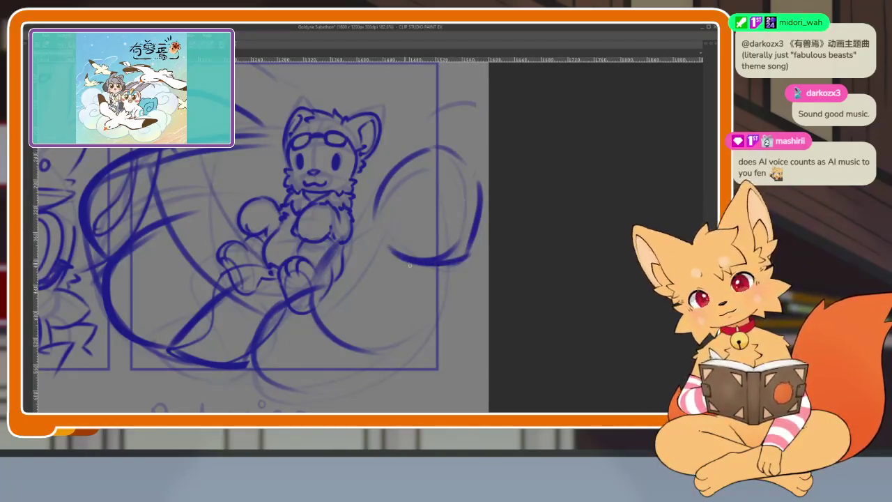
pyautogui.moveTo(456, 269)
pyautogui.mouseDown()
pyautogui.moveTo(425, 327)
pyautogui.moveTo(345, 345)
pyautogui.mouseUp()
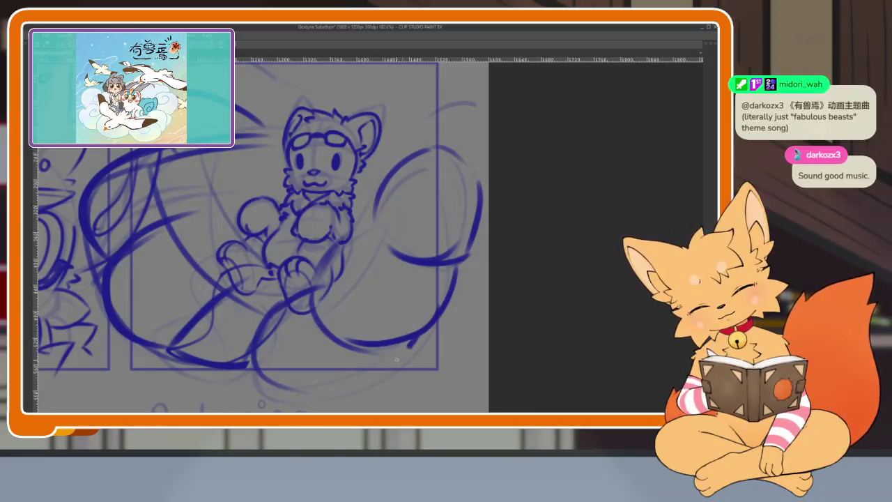
pyautogui.moveTo(415, 341); pyautogui.dragTo(265, 394)
pyautogui.scroll(-3, 389, 362)
pyautogui.scroll(4, 389, 362)
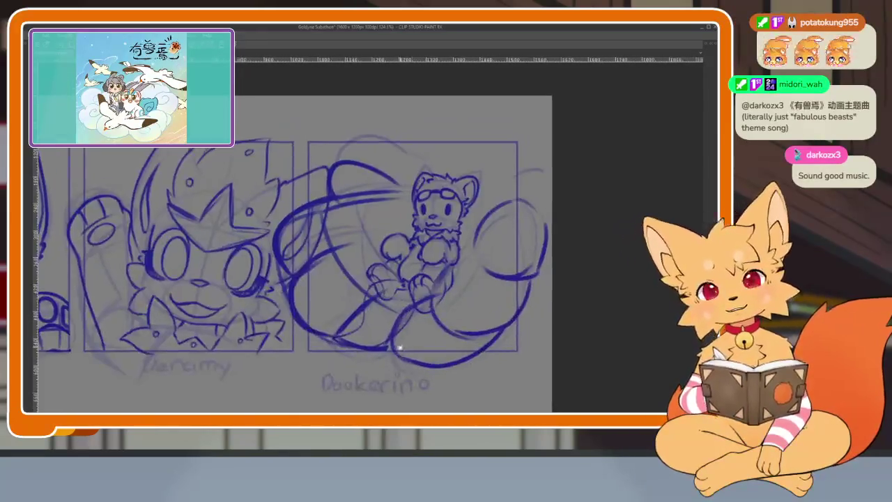
pyautogui.scroll(2, 382, 335)
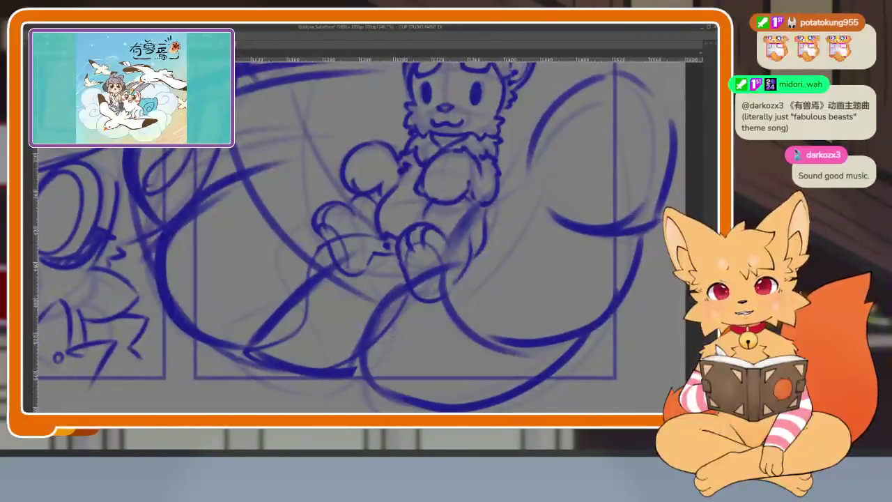
# - Redo the strokes from the character's lower leg, keeping one sweep along the bottom
pyautogui.moveTo(380, 286)
pyautogui.mouseDown()
pyautogui.moveTo(320, 277)
pyautogui.moveTo(252, 368)
pyautogui.mouseUp()
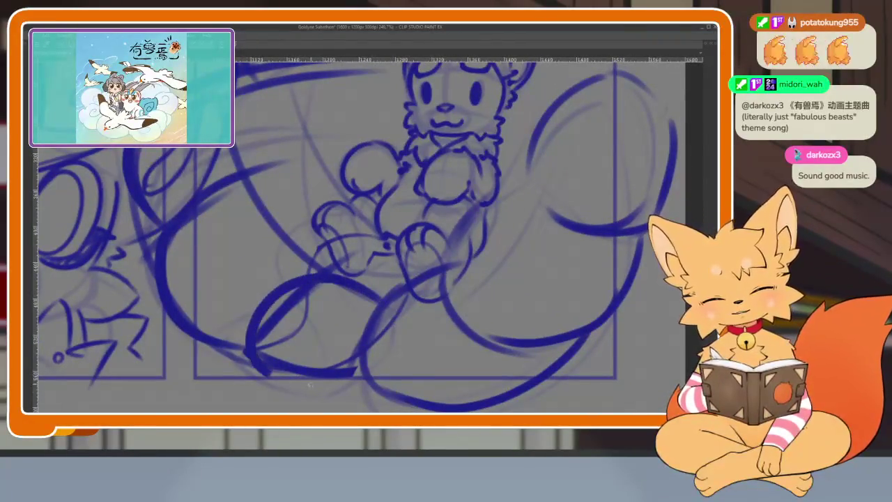
pyautogui.hotkey('ctrl', 'z')
pyautogui.hotkey('ctrl', 'z')
pyautogui.moveTo(362, 257)
pyautogui.mouseDown()
pyautogui.moveTo(251, 340)
pyautogui.moveTo(388, 394)
pyautogui.mouseUp()
pyautogui.hotkey('ctrl', 'z')
pyautogui.moveTo(345, 263)
pyautogui.mouseDown()
pyautogui.moveTo(264, 349)
pyautogui.moveTo(396, 377)
pyautogui.mouseUp()
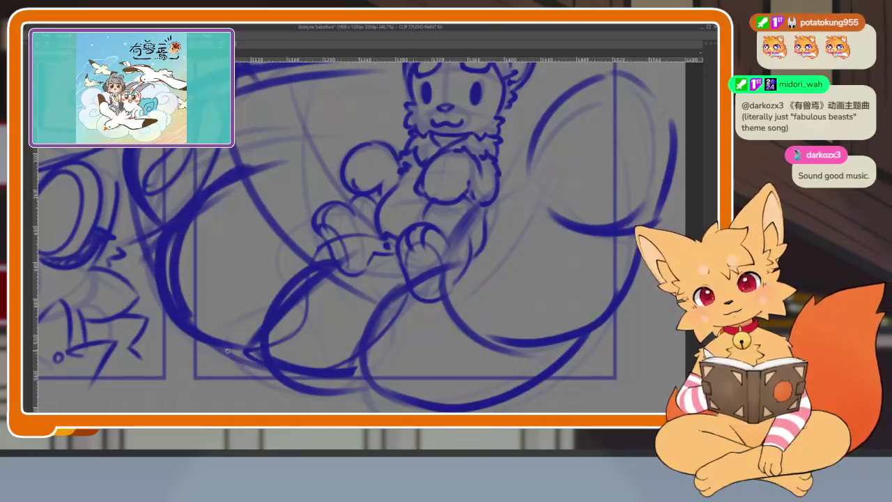
pyautogui.moveTo(348, 209); pyautogui.dragTo(334, 244)
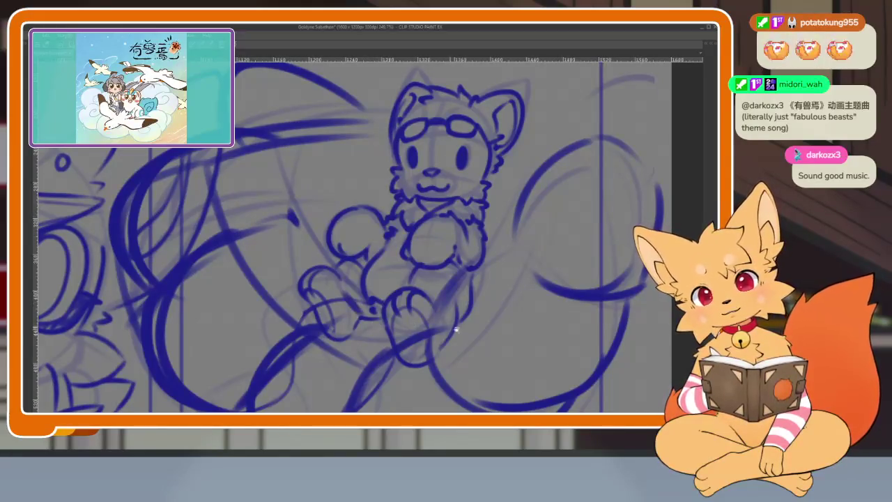
pyautogui.scroll(-5, 367, 304)
pyautogui.scroll(3, 502, 306)
pyautogui.scroll(1, 496, 316)
pyautogui.scroll(-2, 496, 317)
pyautogui.scroll(-1, 481, 314)
pyautogui.scroll(-2, 481, 315)
# - Skew the lasso-selected arcs right and pull their top-left corner, apply the transform, then deselect with Ctrl+D
pyautogui.press('Tab')
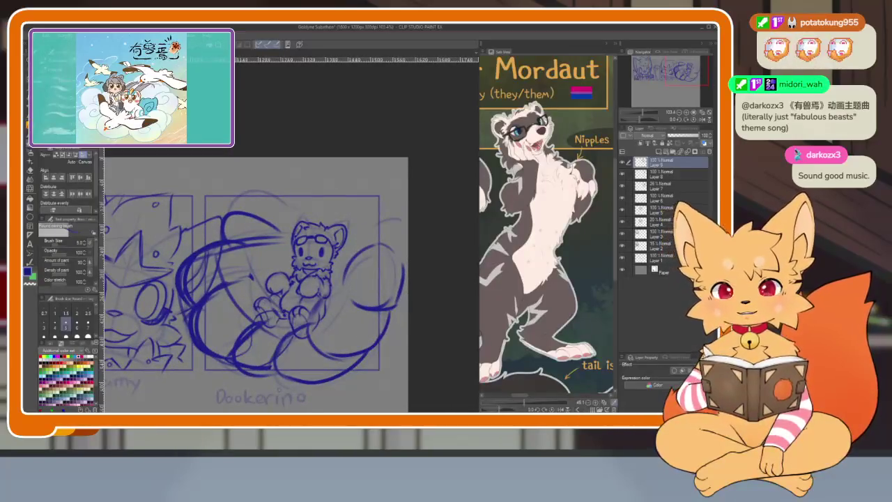
pyautogui.press('Tab')
pyautogui.hotkey('ctrl', 't')
pyautogui.moveTo(304, 187); pyautogui.dragTo(315, 187)
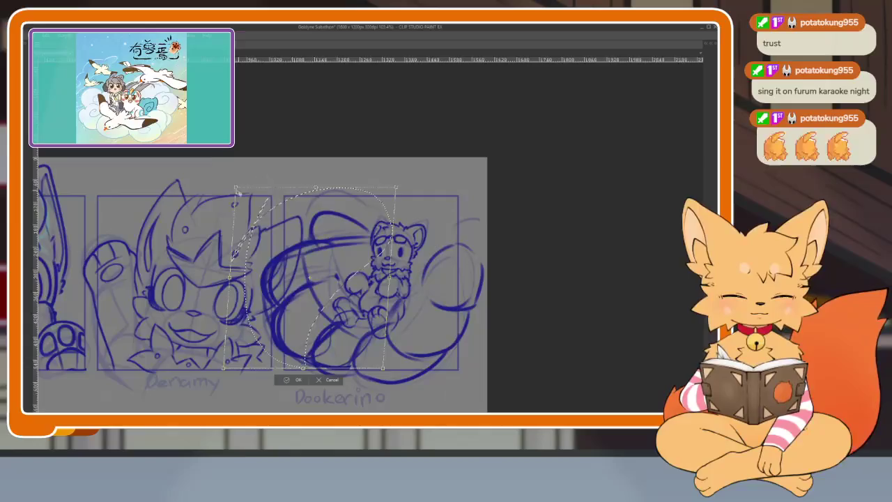
pyautogui.moveTo(236, 188); pyautogui.dragTo(230, 173)
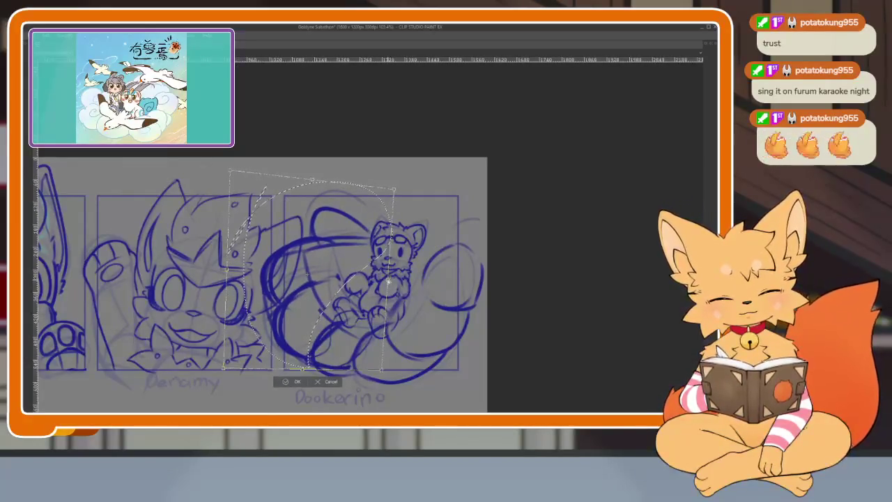
pyautogui.click(293, 380)
pyautogui.hotkey('ctrl', 'd')
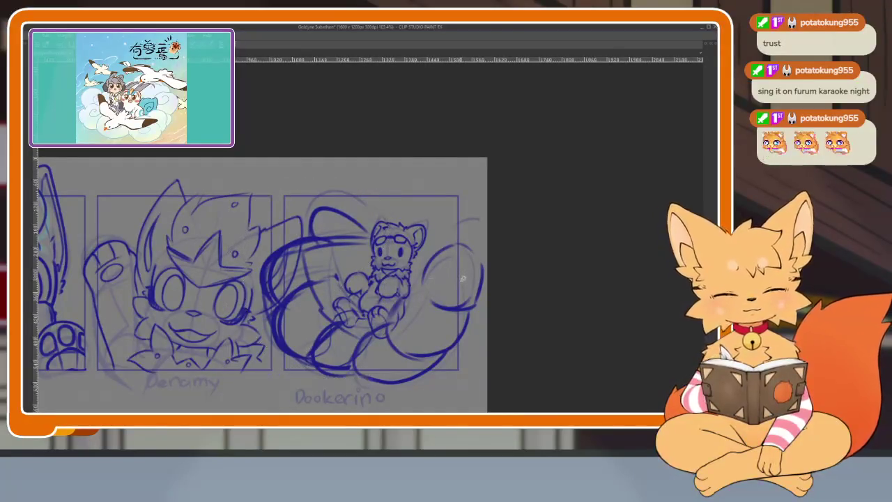
pyautogui.scroll(-3, 441, 318)
pyautogui.scroll(4, 441, 317)
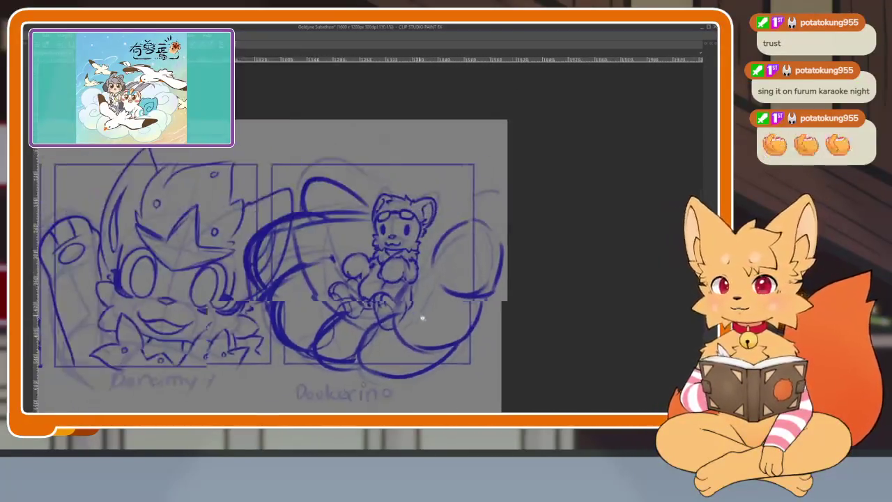
# - Thicken the left side of the right circle and add a stroke near the cat's legs
pyautogui.scroll(2, 424, 315)
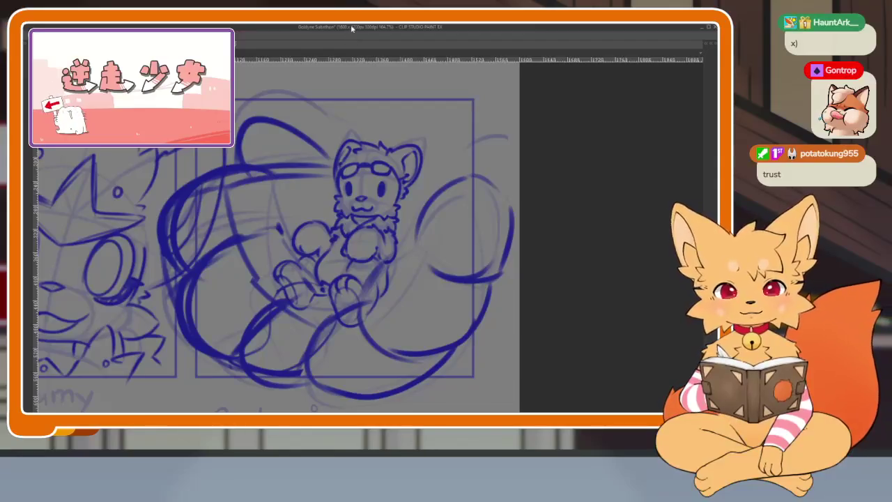
pyautogui.scroll(-2, 400, 315)
pyautogui.scroll(2, 439, 305)
pyautogui.scroll(2, 409, 299)
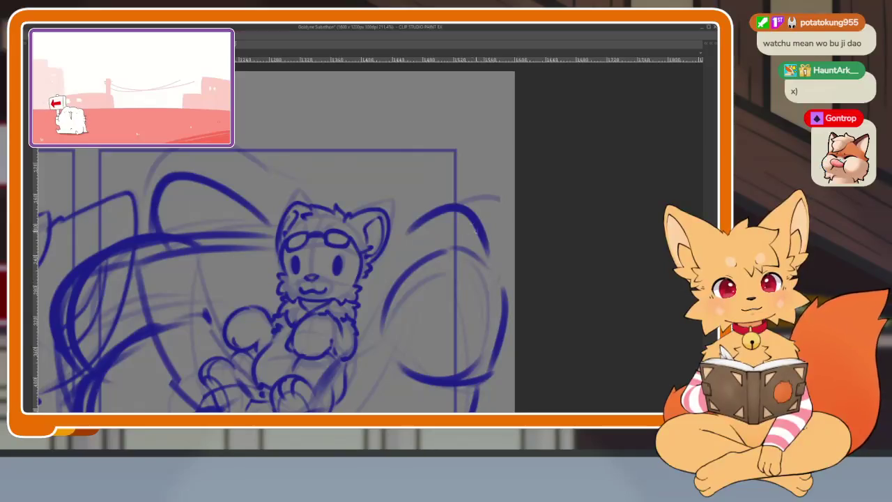
pyautogui.moveTo(488, 298)
pyautogui.mouseDown()
pyautogui.moveTo(444, 237)
pyautogui.moveTo(446, 348)
pyautogui.mouseUp()
pyautogui.moveTo(337, 317)
pyautogui.mouseDown()
pyautogui.moveTo(373, 238)
pyautogui.moveTo(439, 157)
pyautogui.mouseUp()
pyautogui.moveTo(393, 242); pyautogui.dragTo(345, 300)
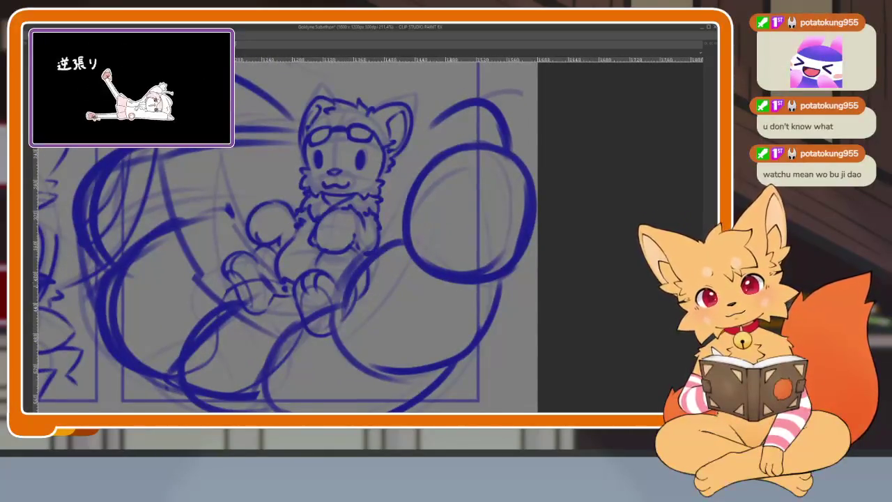
# - Undo the leftmost curves and the circle strokes running past the third panel's border
pyautogui.scroll(-10, 516, 303)
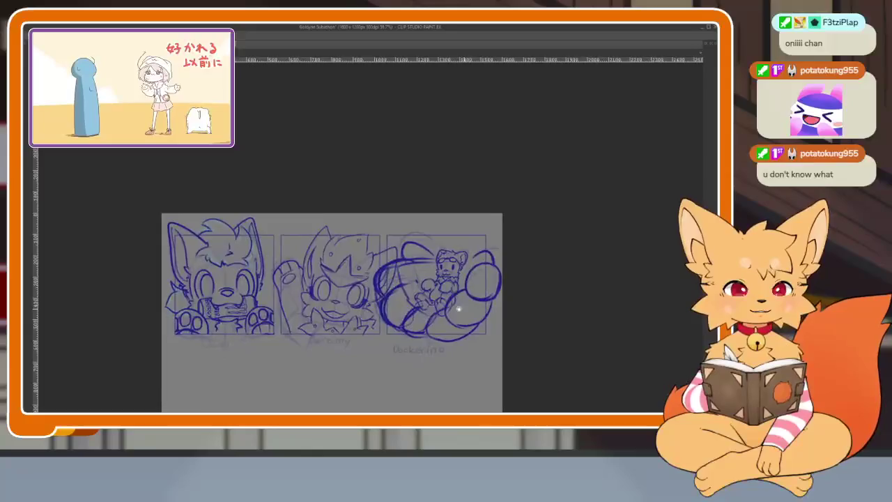
pyautogui.scroll(5, 462, 309)
pyautogui.scroll(3, 419, 279)
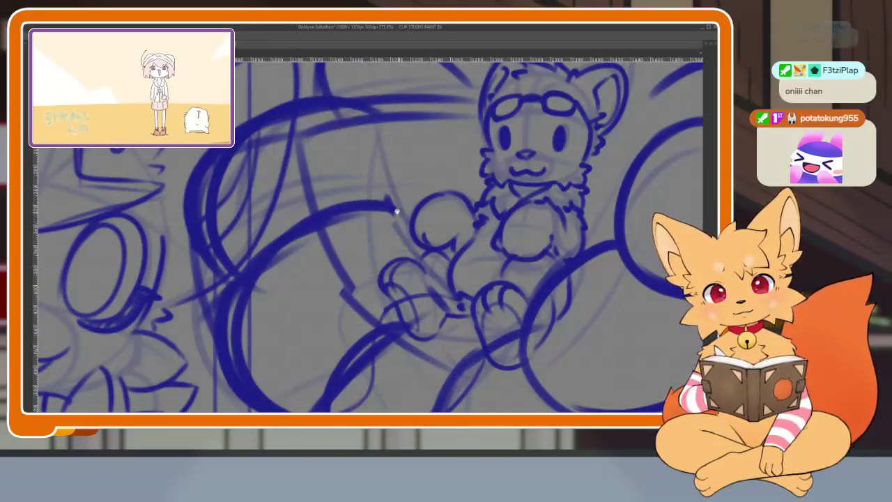
pyautogui.scroll(2, 301, 158)
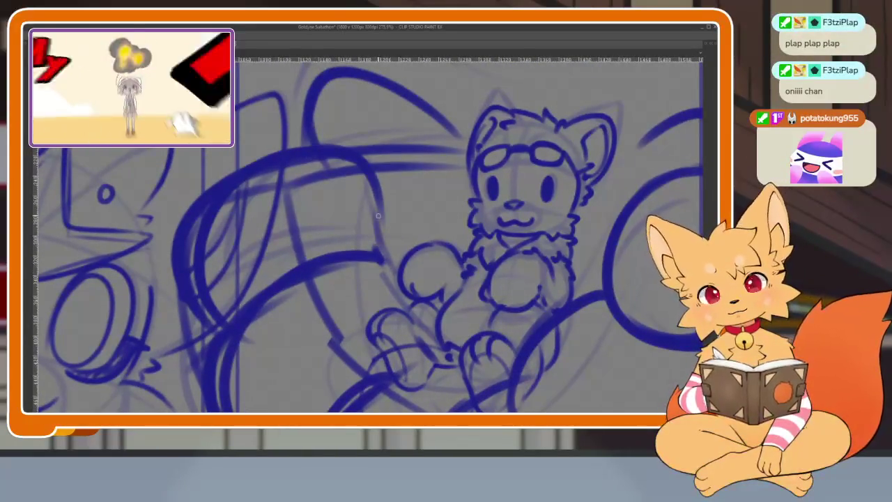
pyautogui.scroll(-6, 564, 270)
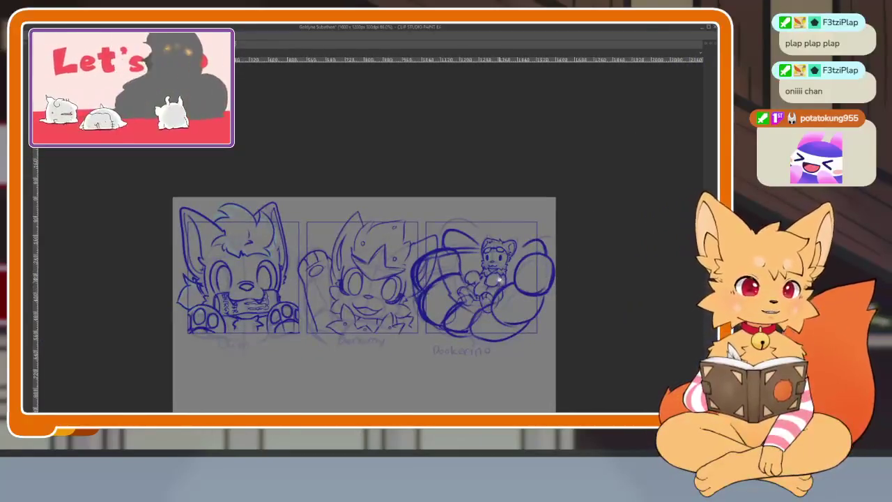
pyautogui.scroll(4, 551, 279)
pyautogui.moveTo(511, 300); pyautogui.dragTo(498, 326)
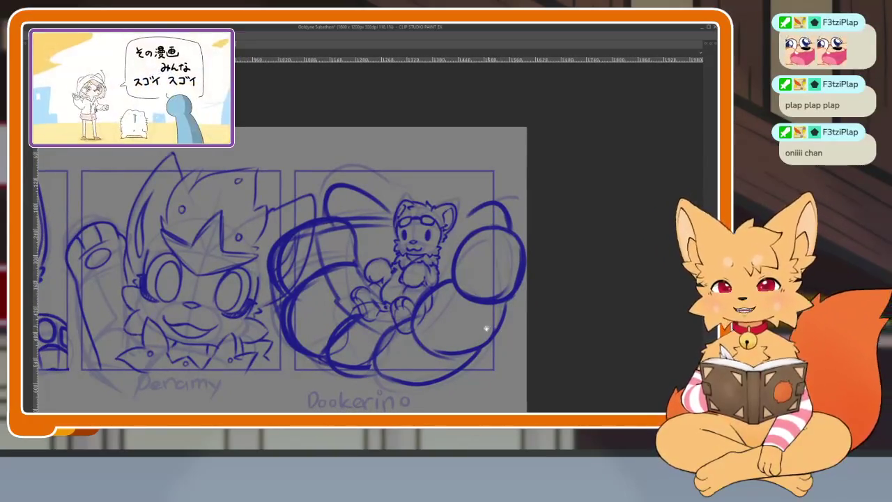
pyautogui.scroll(2, 499, 326)
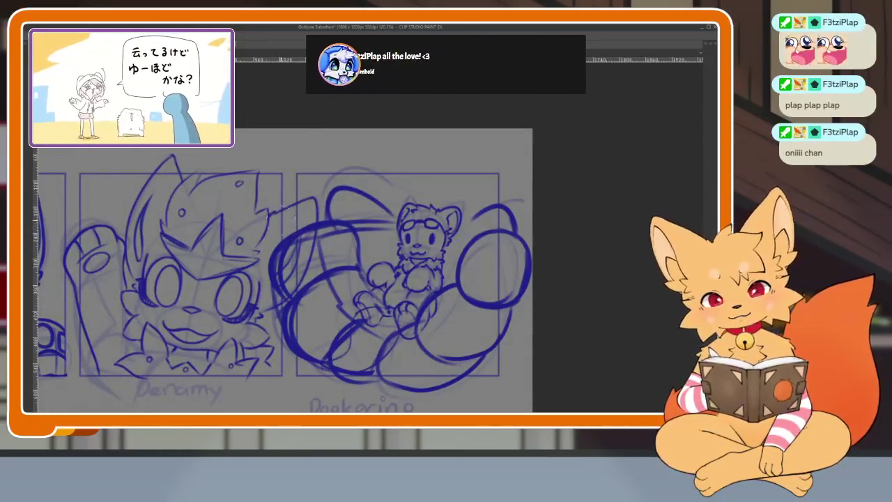
pyautogui.hotkey('ctrl', 'z')
pyautogui.hotkey('ctrl', 'z')
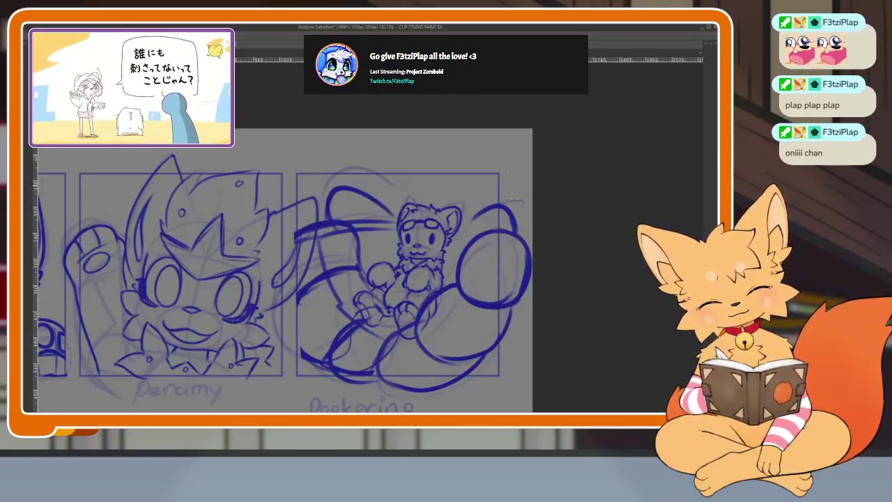
pyautogui.hotkey('ctrl', 'z')
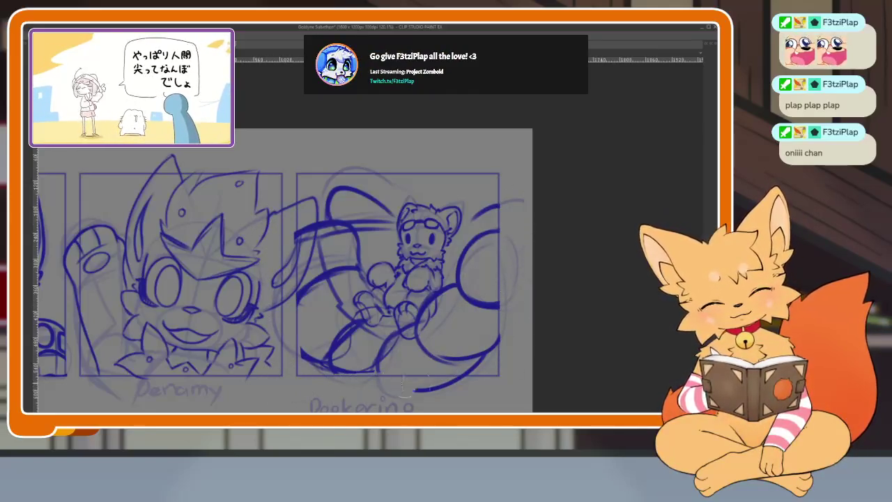
pyautogui.scroll(-5, 488, 316)
pyautogui.scroll(5, 487, 315)
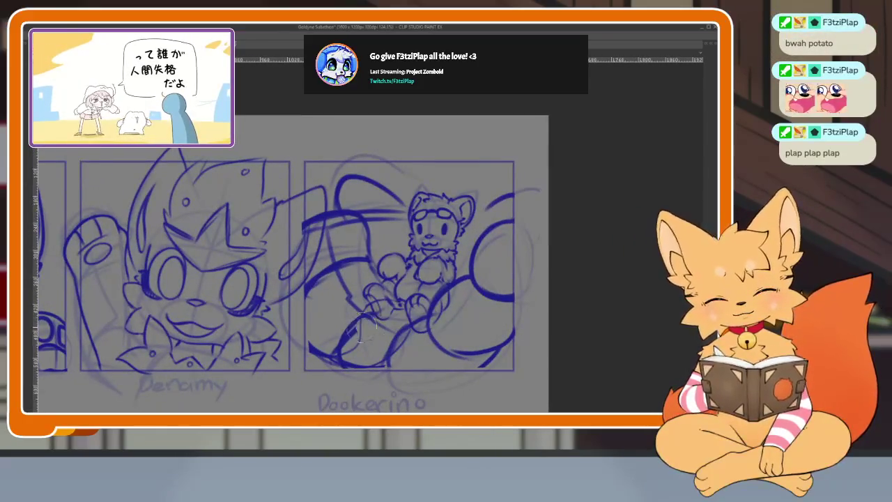
# - Draw a stroke along the oval's lower-left edge
pyautogui.moveTo(300, 327); pyautogui.dragTo(390, 366)
pyautogui.scroll(-5, 397, 327)
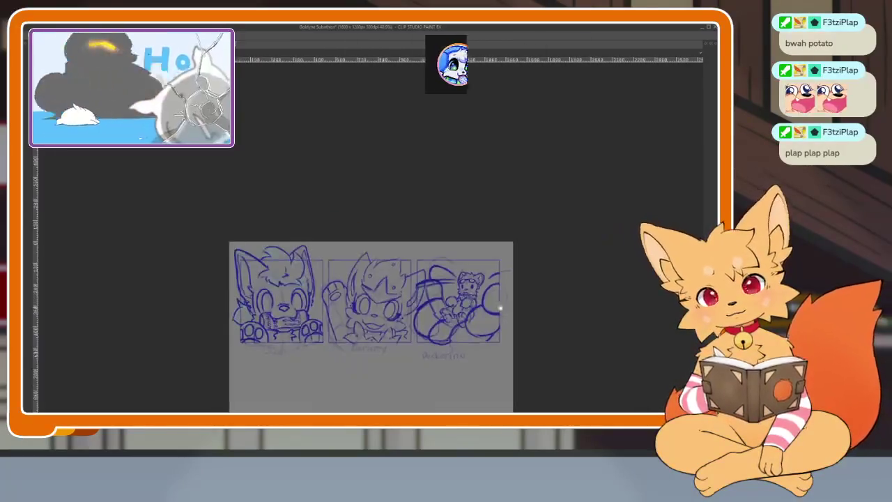
pyautogui.scroll(5, 397, 327)
pyautogui.scroll(-3, 551, 318)
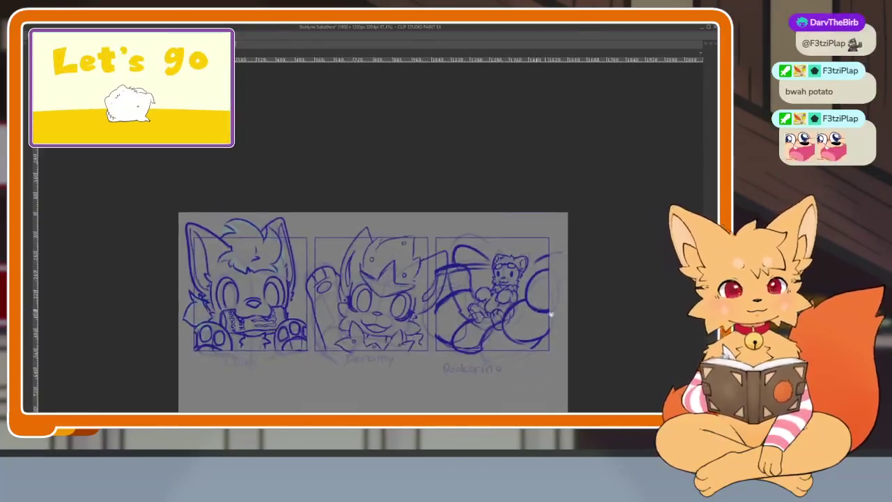
pyautogui.scroll(5, 537, 307)
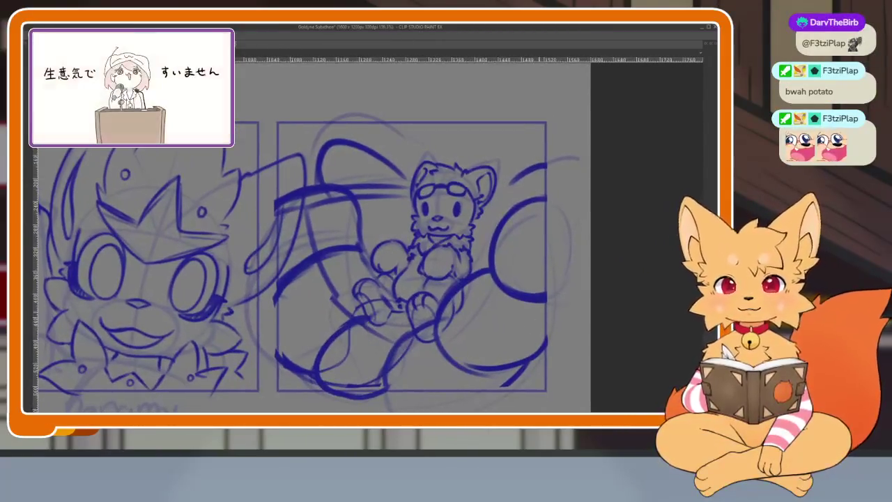
pyautogui.moveTo(533, 317); pyautogui.dragTo(523, 312)
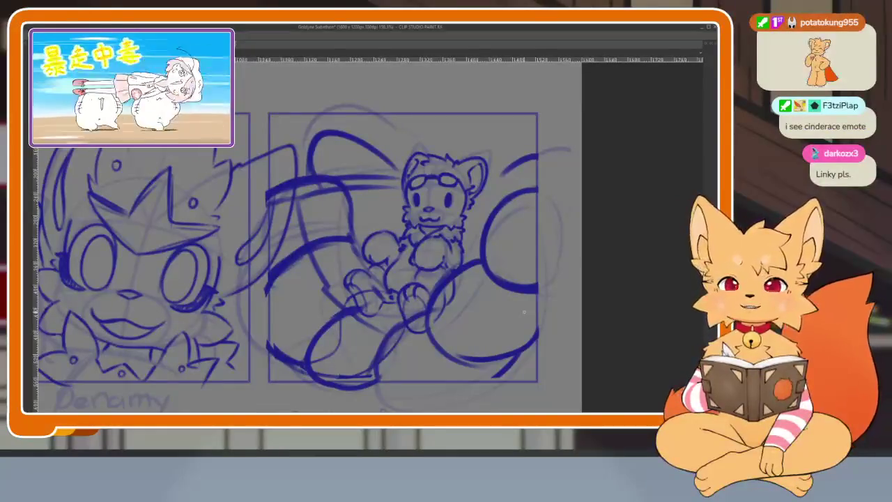
pyautogui.scroll(1, 460, 301)
pyautogui.scroll(1, 460, 300)
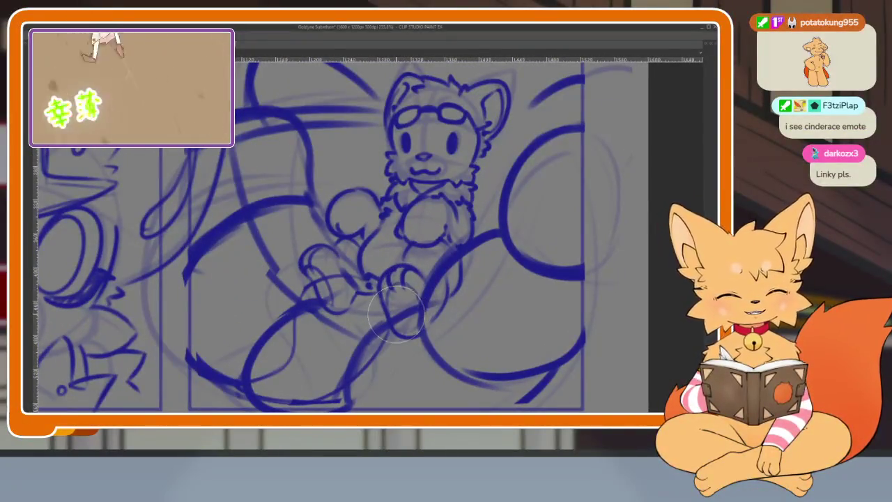
# - Add a dark blue stroke under the cat's legs and switch to a much larger brush size
pyautogui.moveTo(380, 341); pyautogui.dragTo(416, 340)
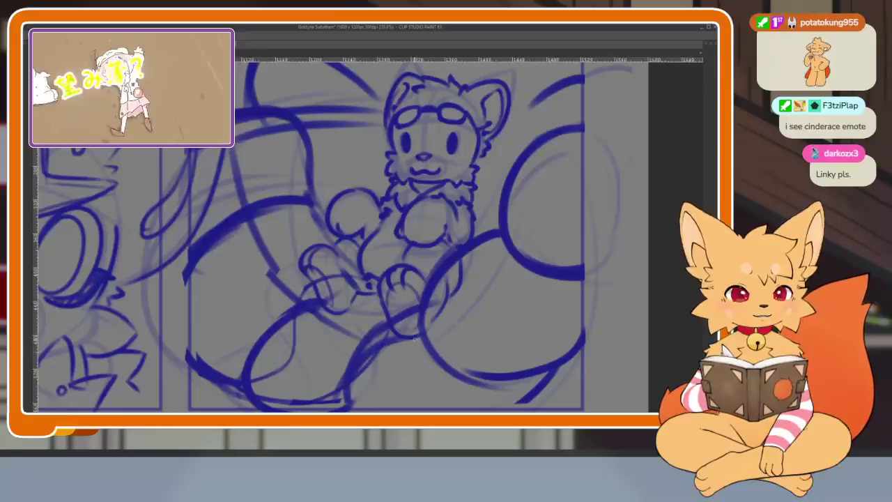
pyautogui.press('e')
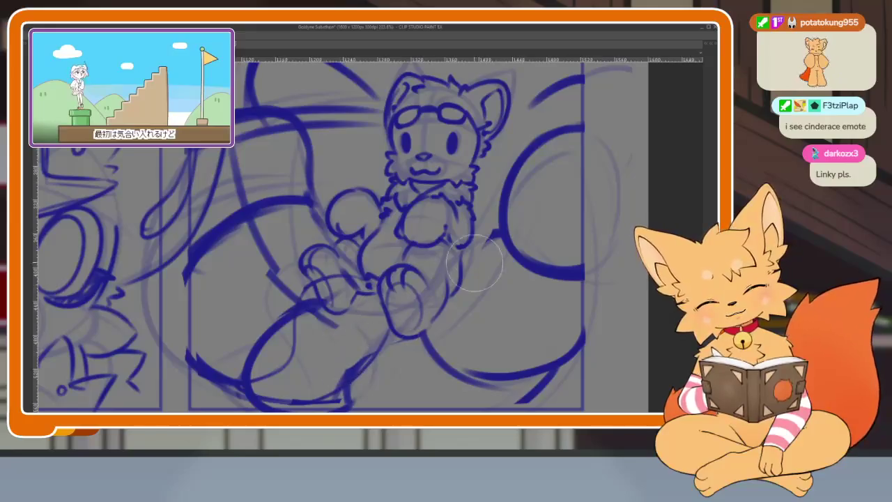
pyautogui.scroll(-5, 540, 267)
pyautogui.scroll(3, 540, 267)
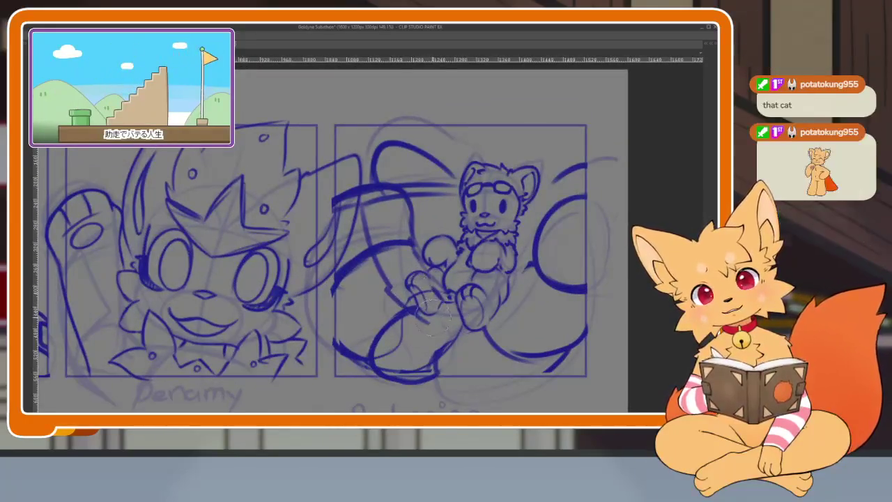
pyautogui.scroll(-5, 424, 307)
pyautogui.scroll(4, 573, 295)
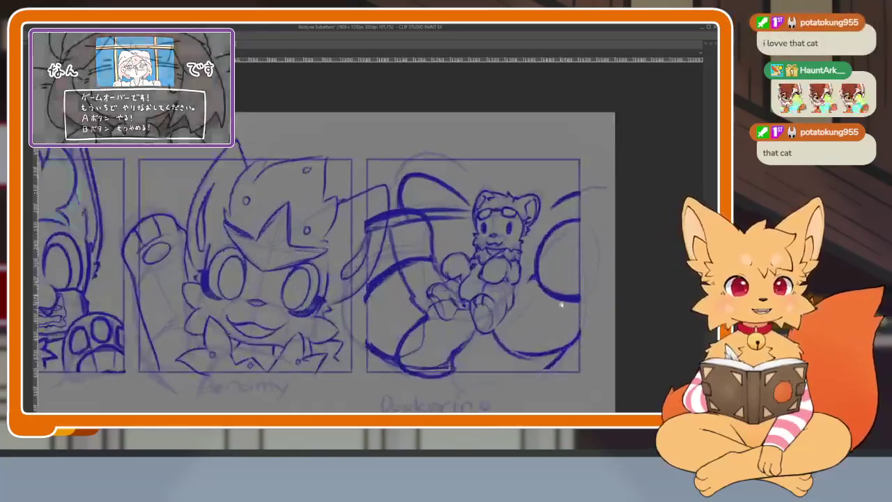
pyautogui.moveTo(571, 295); pyautogui.dragTo(569, 286)
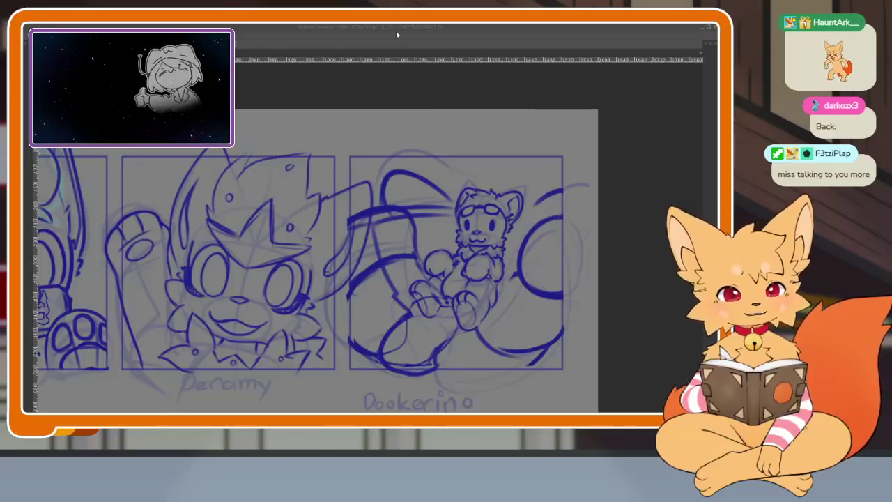
# - Pan and zoom the canvas to centre the third panel
pyautogui.moveTo(480, 303); pyautogui.dragTo(418, 310)
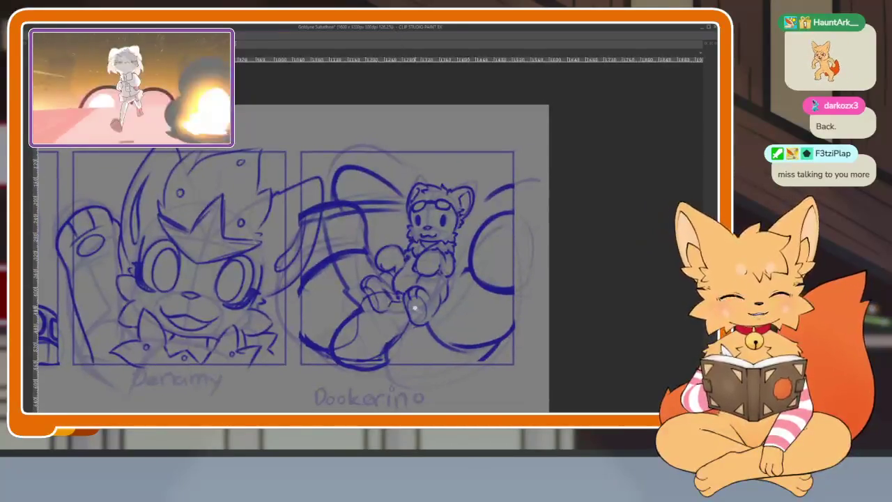
pyautogui.scroll(1, 419, 310)
pyautogui.scroll(1, 349, 318)
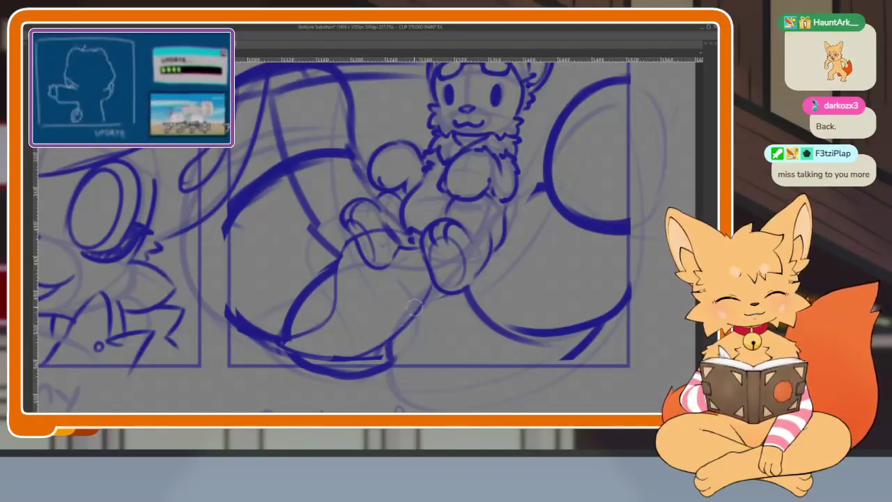
pyautogui.scroll(-5, 488, 314)
pyautogui.scroll(2, 472, 328)
pyautogui.scroll(2, 467, 326)
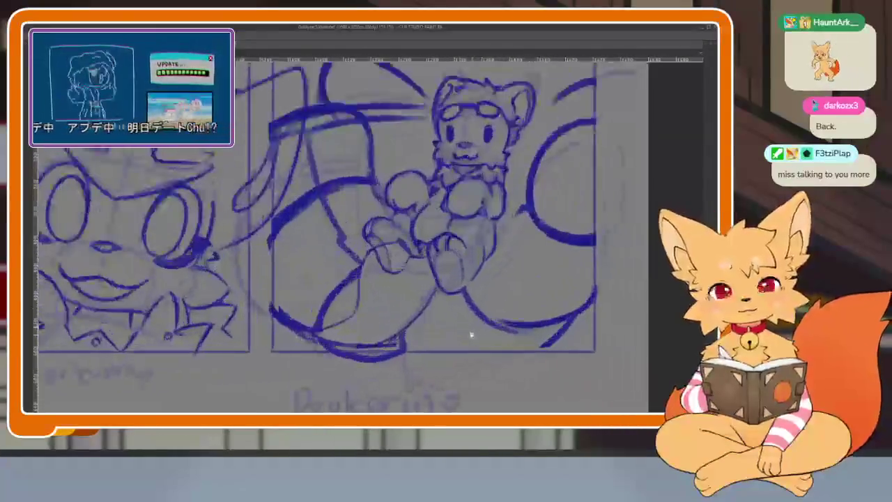
pyautogui.scroll(1, 463, 326)
pyautogui.scroll(2, 463, 326)
pyautogui.scroll(1, 465, 327)
pyautogui.scroll(1, 464, 328)
pyautogui.scroll(2, 468, 326)
# - Bring back the side palettes, make Layer 8 the working layer, and outline the ellipse's lower part
pyautogui.press('Tab')
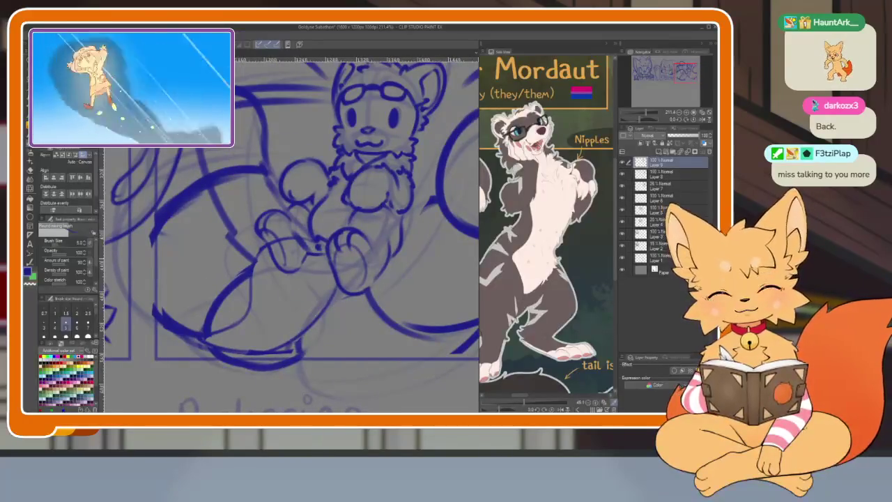
pyautogui.click(667, 172)
pyautogui.press('Tab')
pyautogui.press('Tab')
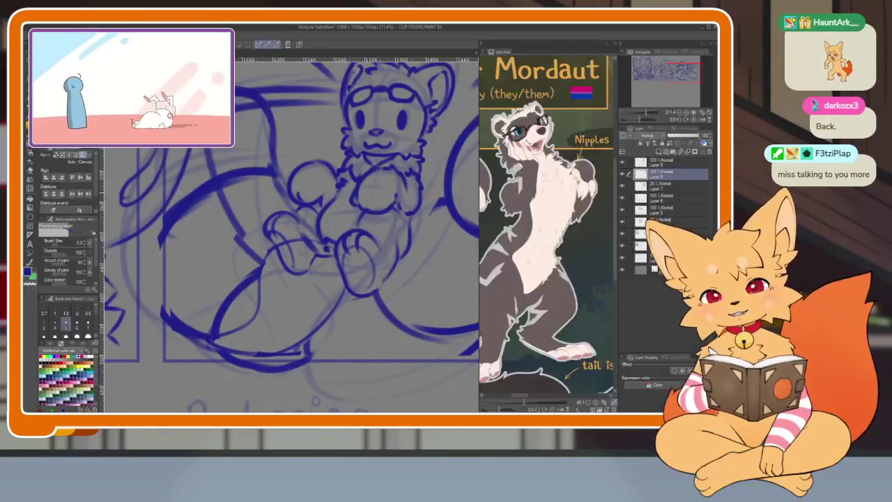
pyautogui.press('Tab')
pyautogui.moveTo(271, 332); pyautogui.dragTo(408, 345)
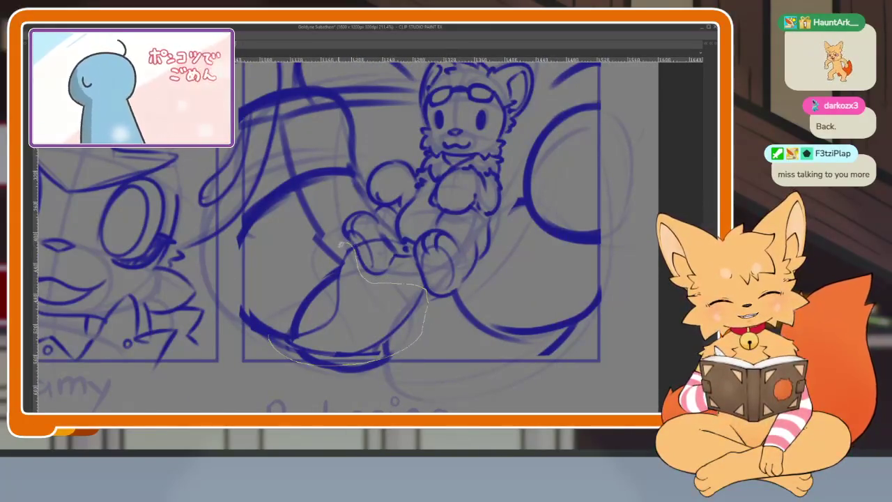
# - Make the lower ellipse stroke taller and slightly wider, and tilt it slightly clockwise
pyautogui.moveTo(340, 242); pyautogui.dragTo(341, 244)
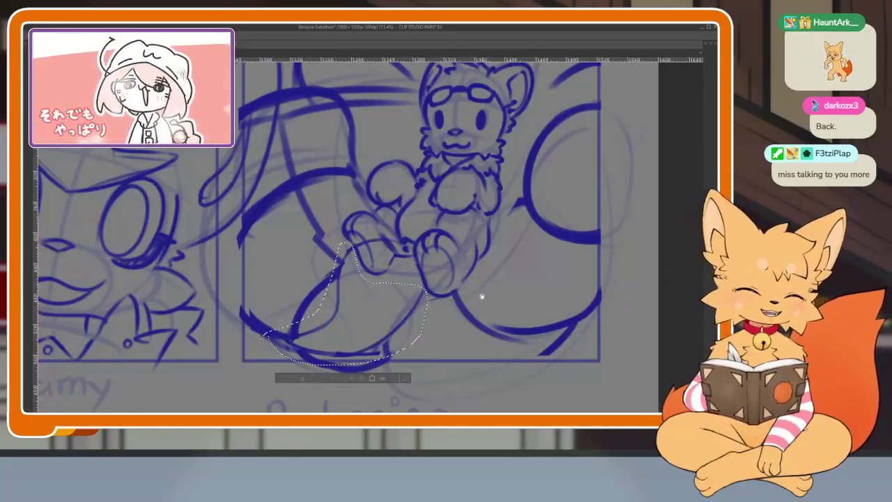
pyautogui.scroll(-3, 485, 292)
pyautogui.hotkey('ctrl', 't')
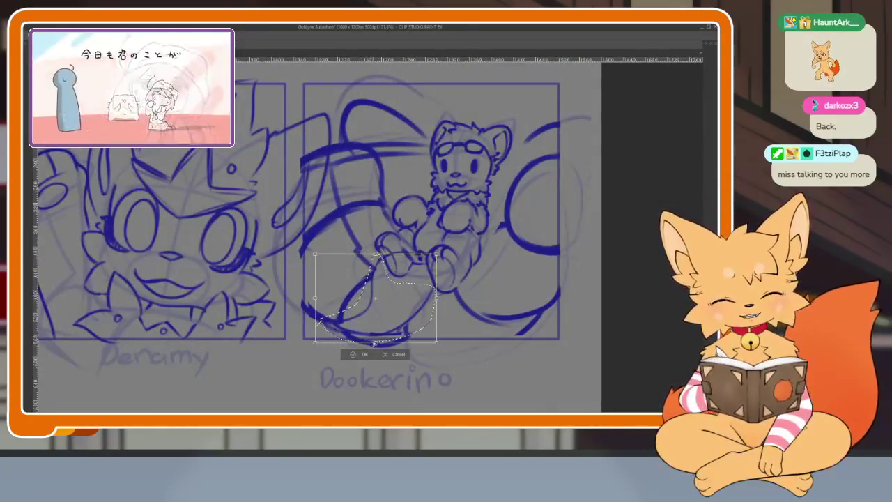
pyautogui.moveTo(375, 343); pyautogui.dragTo(376, 356)
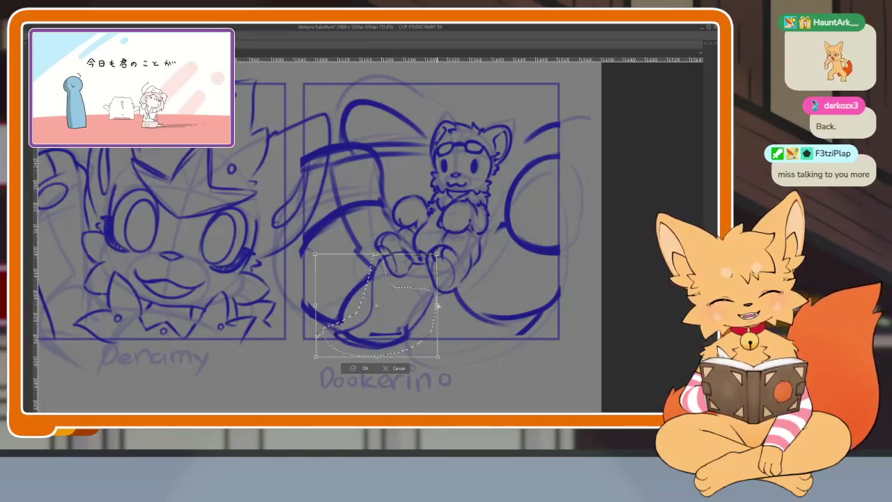
pyautogui.moveTo(438, 306); pyautogui.dragTo(442, 305)
pyautogui.moveTo(395, 335); pyautogui.dragTo(412, 328)
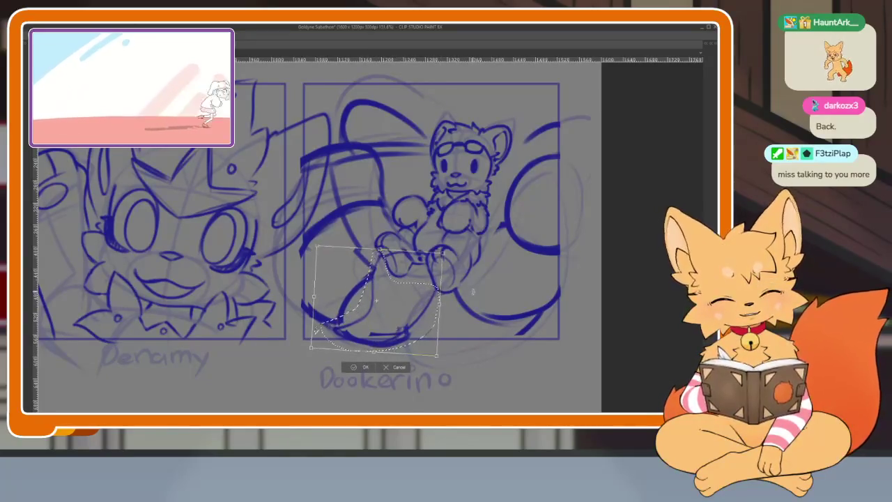
pyautogui.click(359, 368)
# - Hide the palettes and zoom around to inspect the reshaped tail curves in the Dookerino panel
pyautogui.scroll(5, 418, 313)
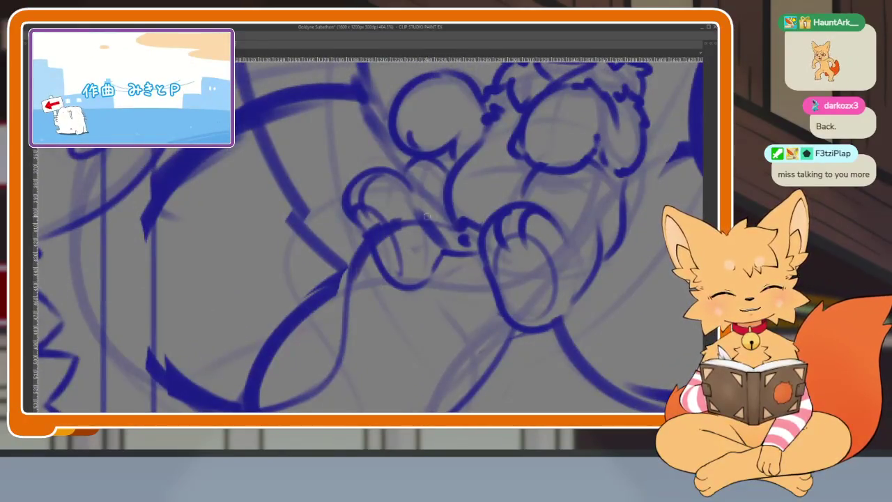
pyautogui.press('Tab')
pyautogui.press('Tab')
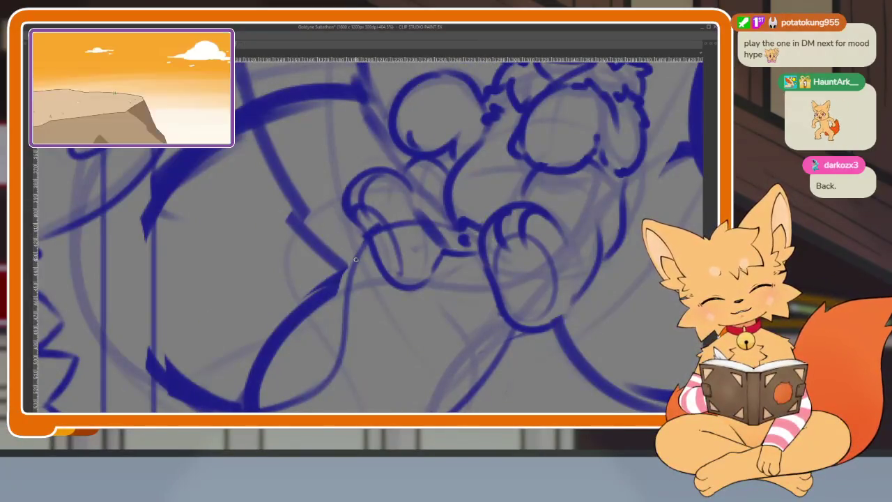
pyautogui.scroll(-1, 356, 259)
pyautogui.scroll(-2, 418, 272)
pyautogui.scroll(-2, 498, 288)
pyautogui.scroll(1, 498, 287)
pyautogui.scroll(1, 488, 305)
pyautogui.scroll(1, 491, 306)
pyautogui.scroll(1, 497, 309)
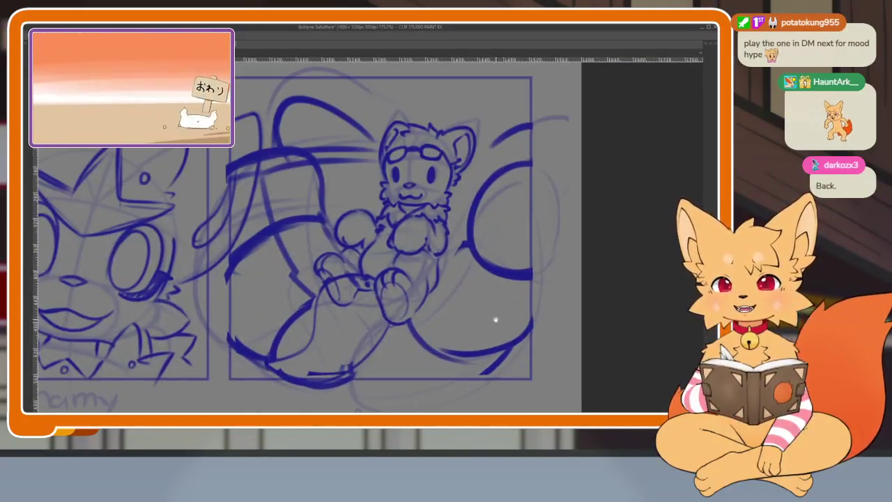
pyautogui.moveTo(503, 311); pyautogui.dragTo(498, 307)
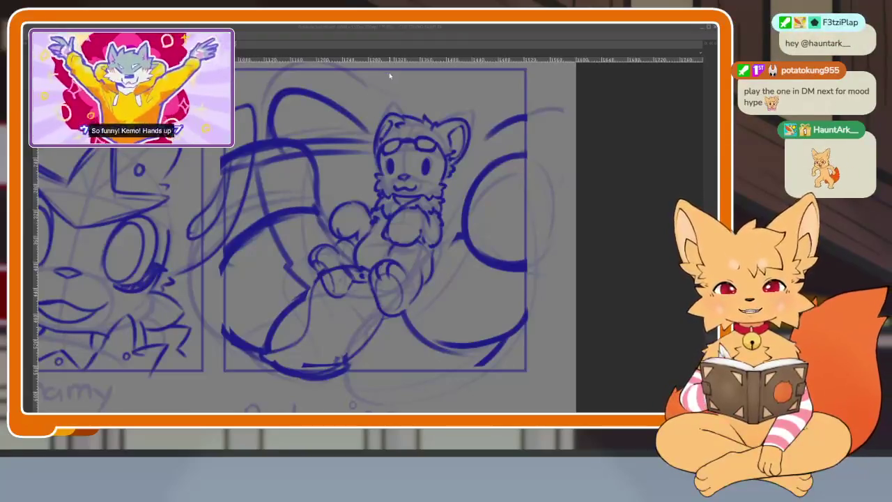
# - Zoom out and center the three chibi sketch panels side by side
pyautogui.scroll(-3, 445, 335)
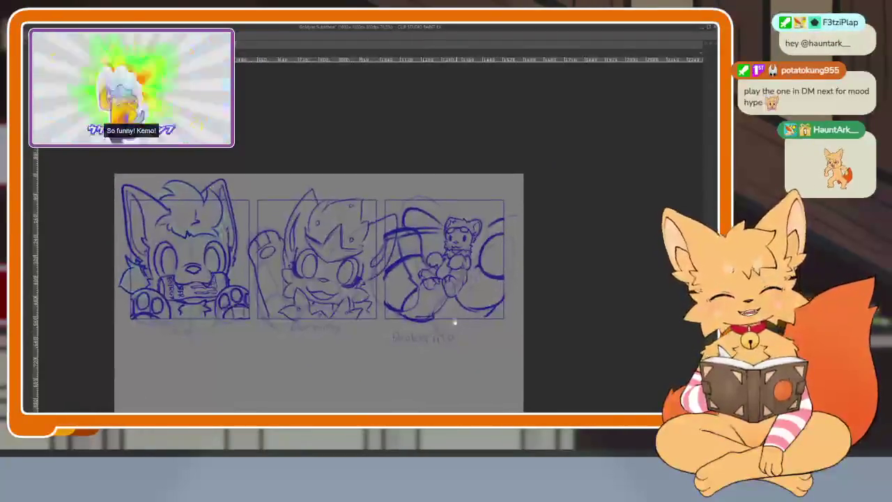
pyautogui.scroll(1, 445, 335)
pyautogui.scroll(1, 449, 334)
pyautogui.scroll(1, 474, 321)
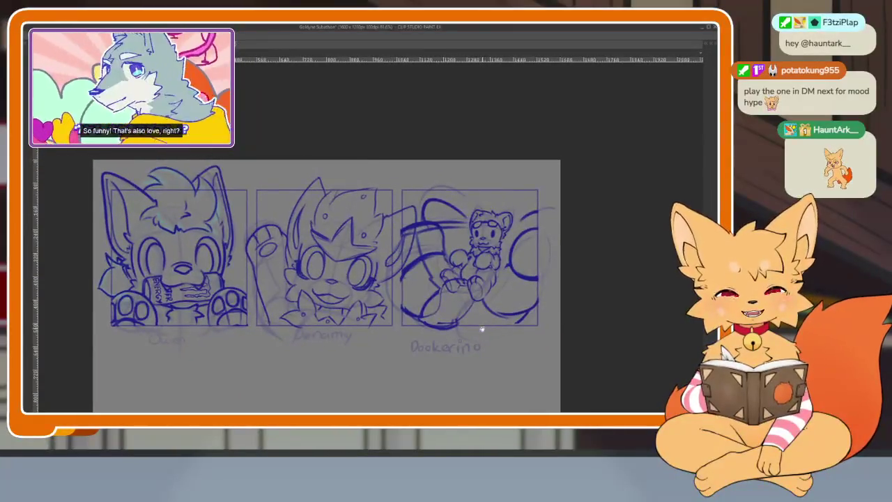
pyautogui.scroll(1, 483, 325)
pyautogui.moveTo(469, 324); pyautogui.dragTo(499, 326)
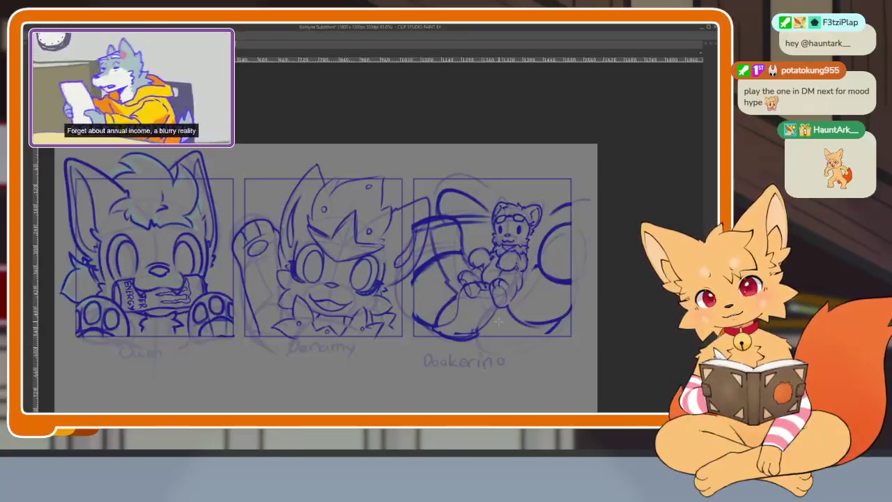
# - Shift the view right and capture the first sketch panel as an image
pyautogui.scroll(1, 505, 321)
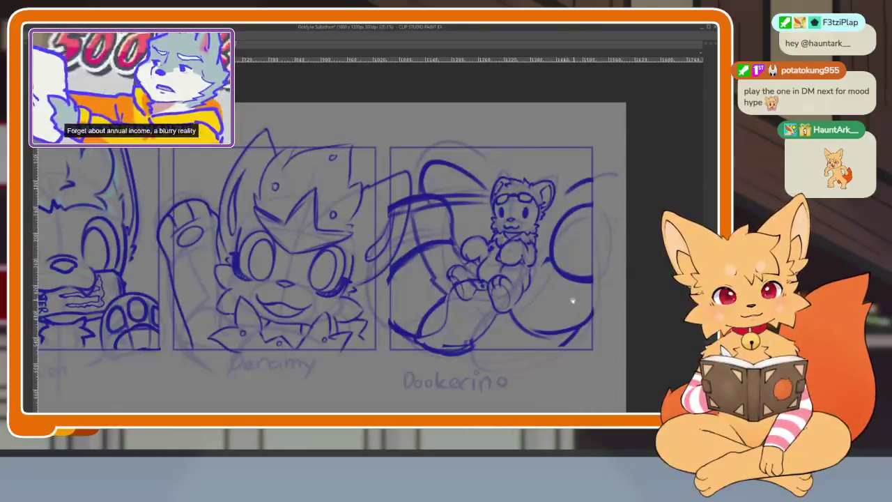
pyautogui.scroll(-1, 563, 314)
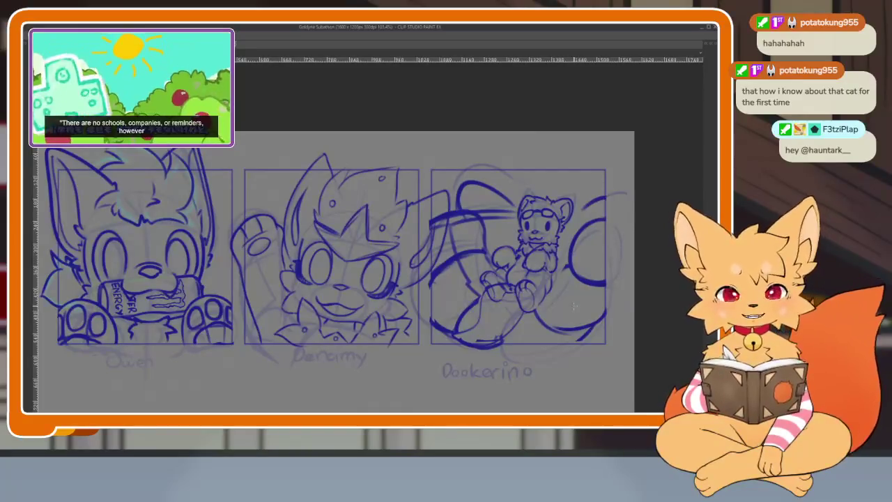
pyautogui.moveTo(549, 302); pyautogui.dragTo(576, 301)
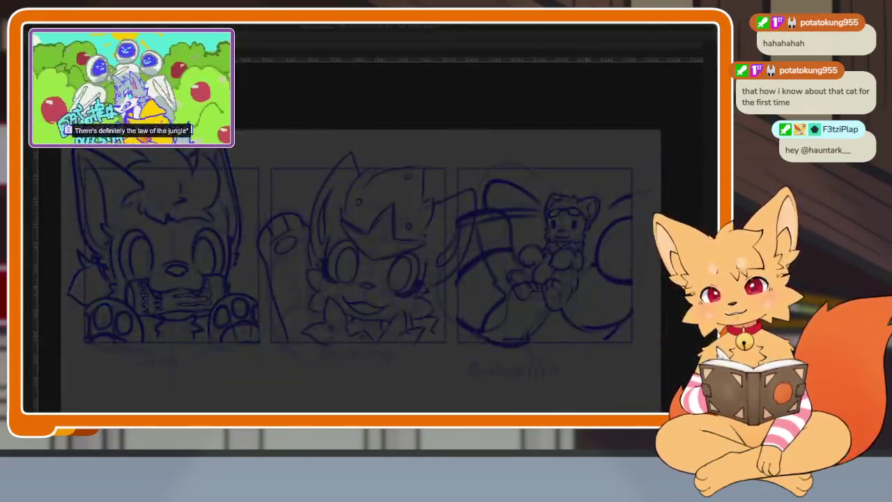
pyautogui.moveTo(62, 131); pyautogui.dragTo(262, 360)
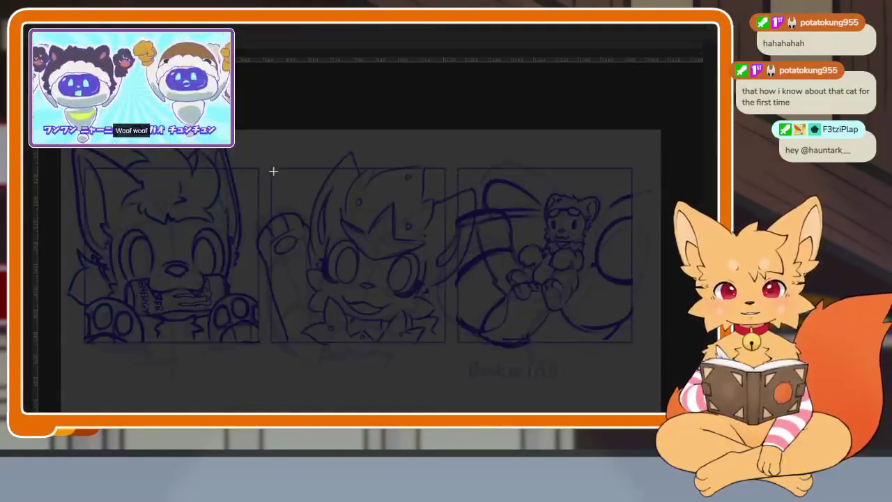
# - Capture the middle Deramy panel, then the third Dookerino panel, as two separate images
pyautogui.moveTo(257, 152); pyautogui.dragTo(474, 358)
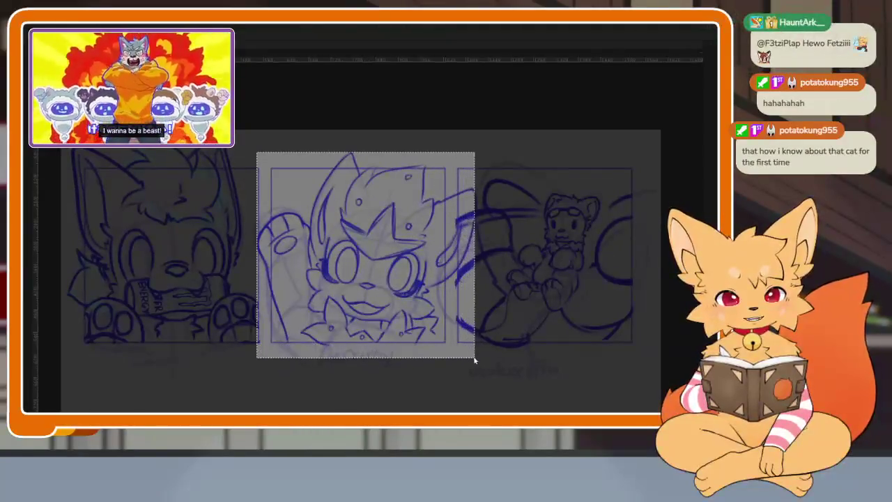
pyautogui.hotkey('ctrl', 'd')
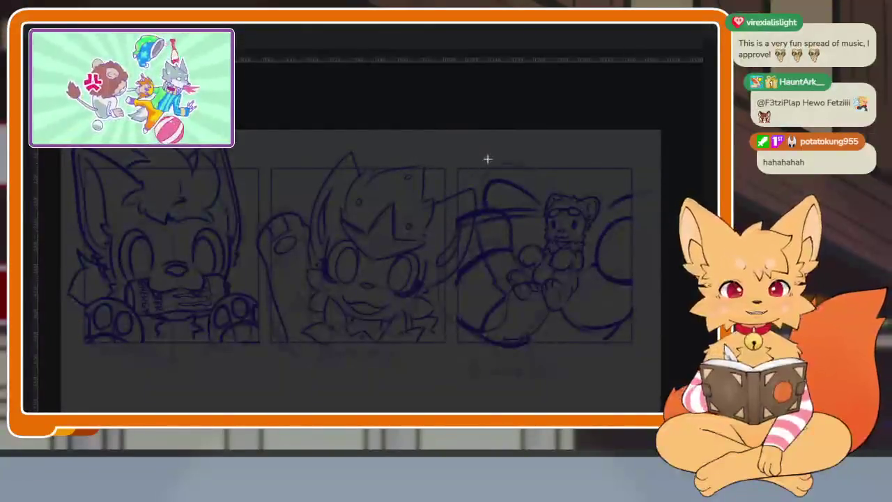
pyautogui.moveTo(456, 154); pyautogui.dragTo(640, 354)
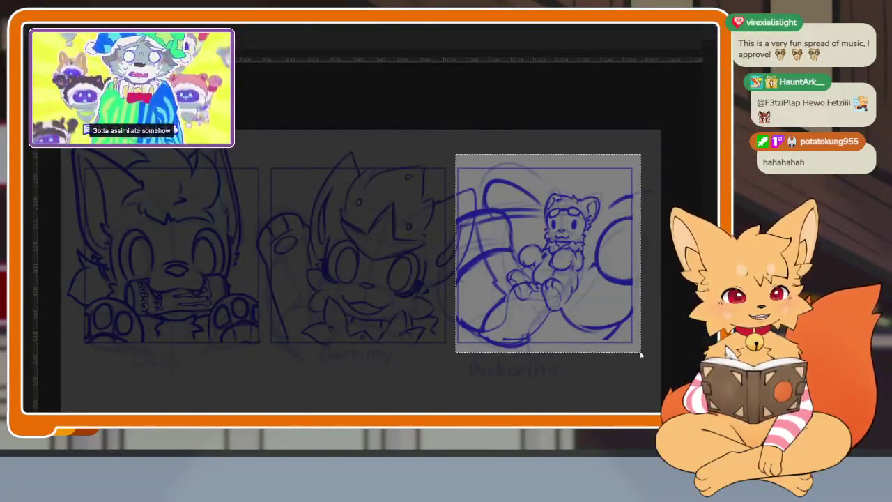
pyautogui.hotkey('ctrl', 'd')
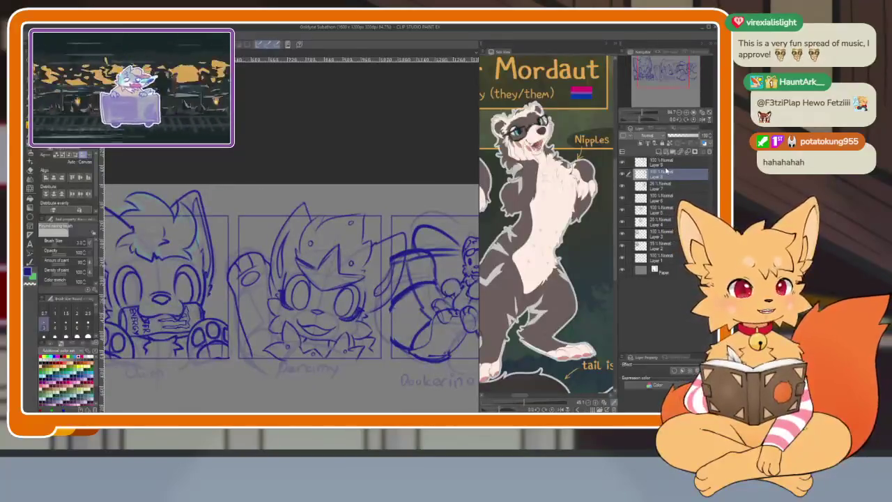
# - Group the current layer into a new folder and expand Folders 1 and 2 to show their layers
pyautogui.hotkey('ctrl', 'g')
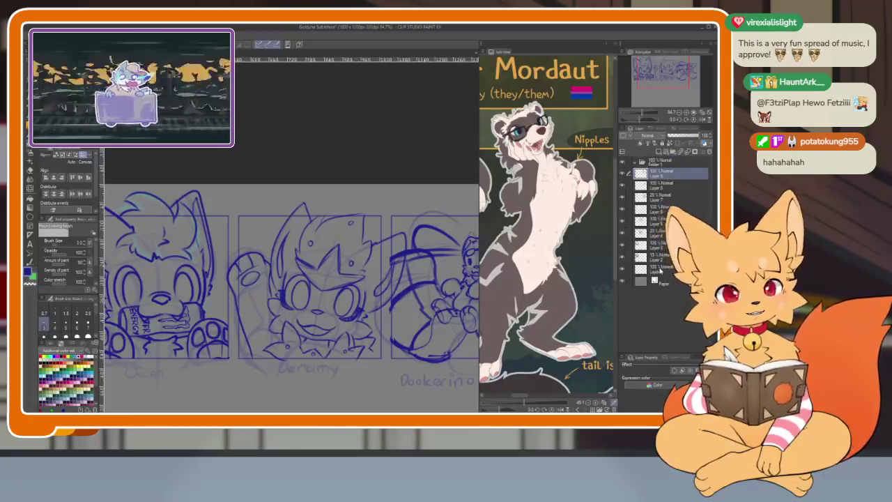
pyautogui.keyDown('shift'); pyautogui.click(660, 270); pyautogui.keyUp('shift')
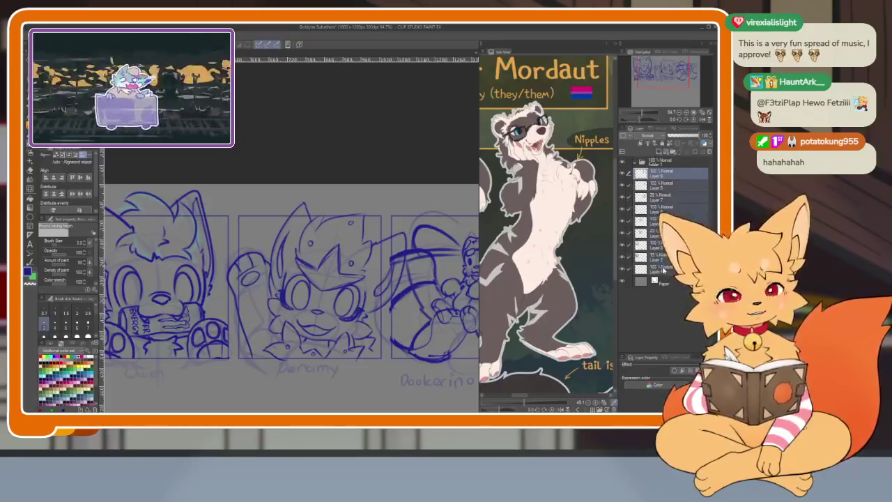
pyautogui.click(655, 162)
pyautogui.click(640, 163)
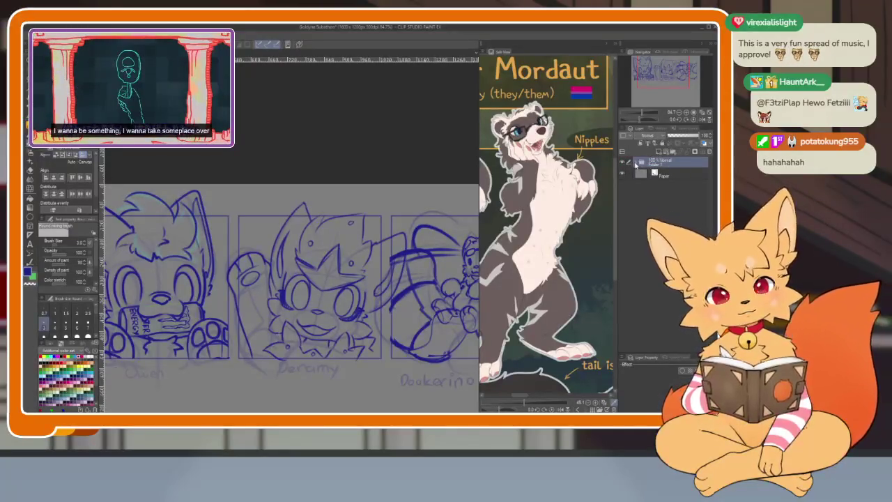
pyautogui.click(635, 165)
pyautogui.click(669, 171)
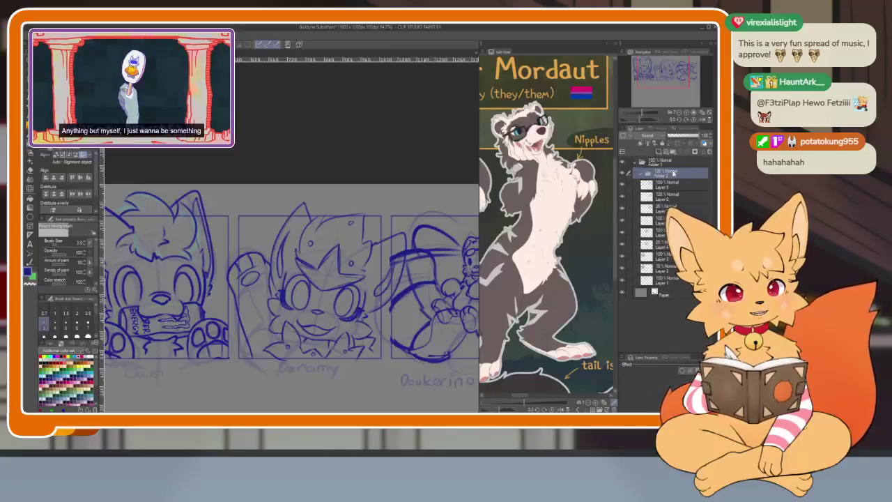
pyautogui.click(648, 172)
pyautogui.click(669, 184)
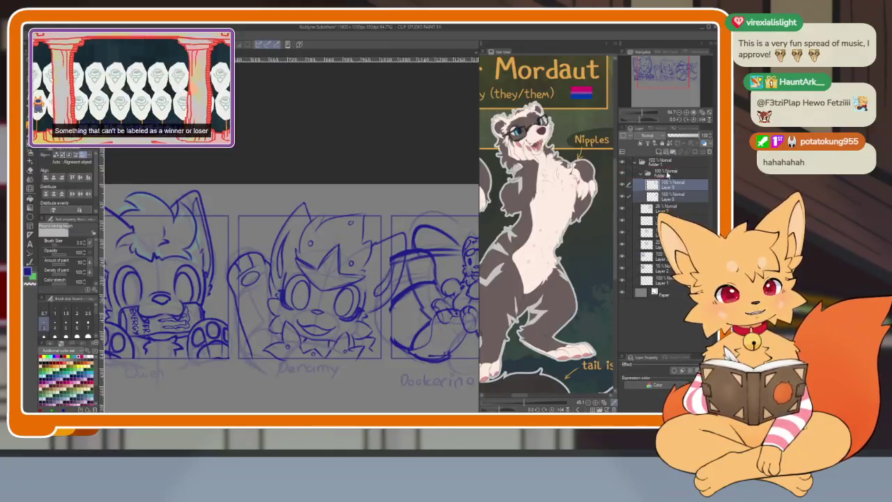
# - Expand the folder under the 26% sketch layer, delete a layer, and check the middle sketch
pyautogui.click(668, 207)
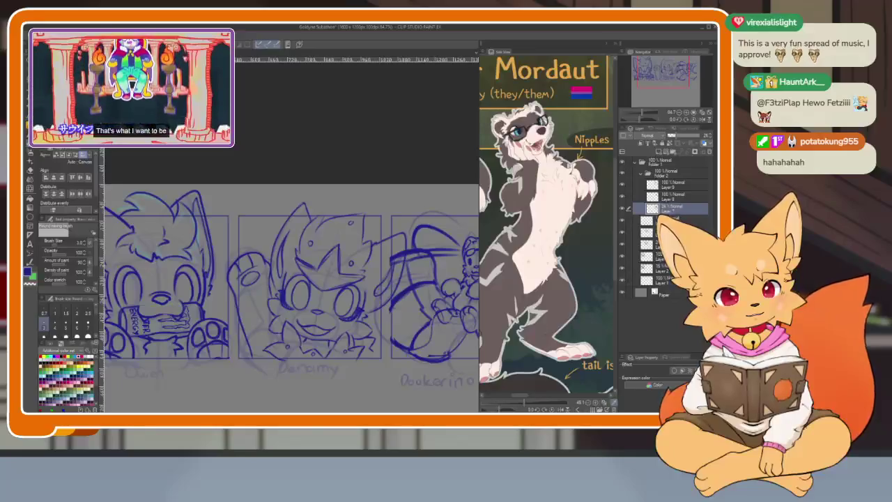
pyautogui.click(668, 220)
pyautogui.click(642, 219)
pyautogui.click(669, 231)
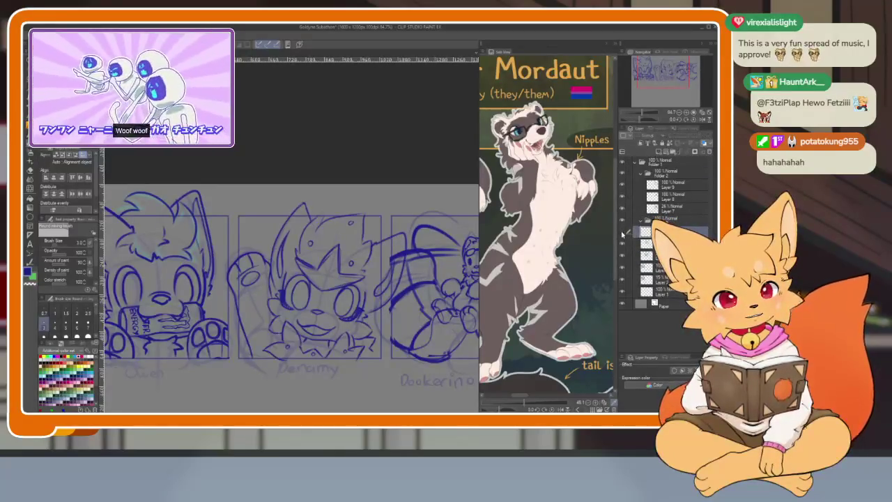
pyautogui.click(710, 152)
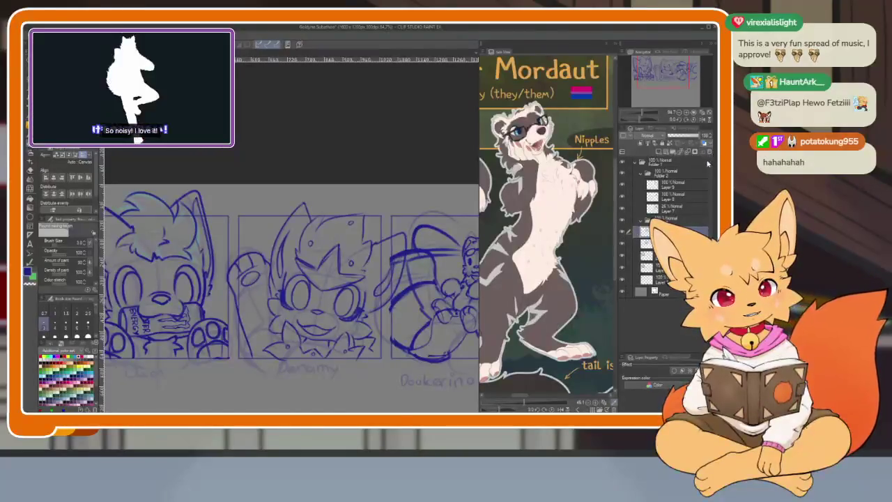
pyautogui.click(622, 237)
pyautogui.click(622, 236)
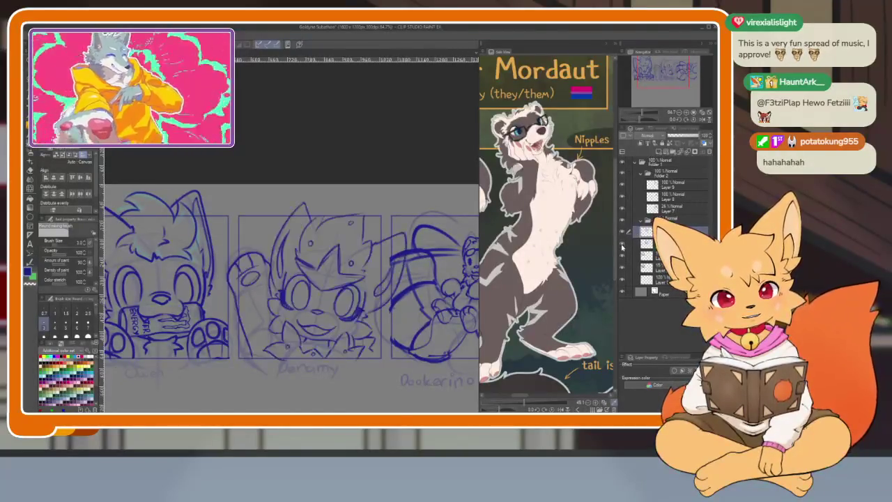
# - Create Folder 4 for the next sketch's layers, collapse Folder 2, and hide the palettes
pyautogui.click(672, 153)
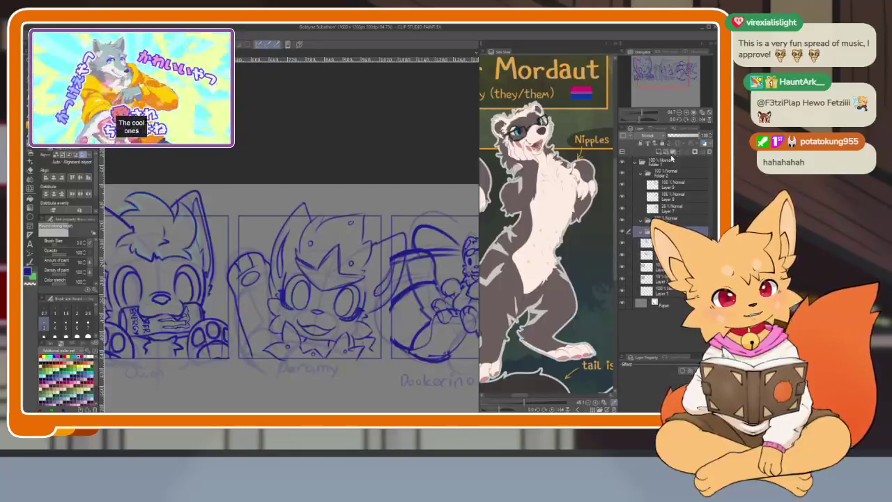
pyautogui.click(648, 244)
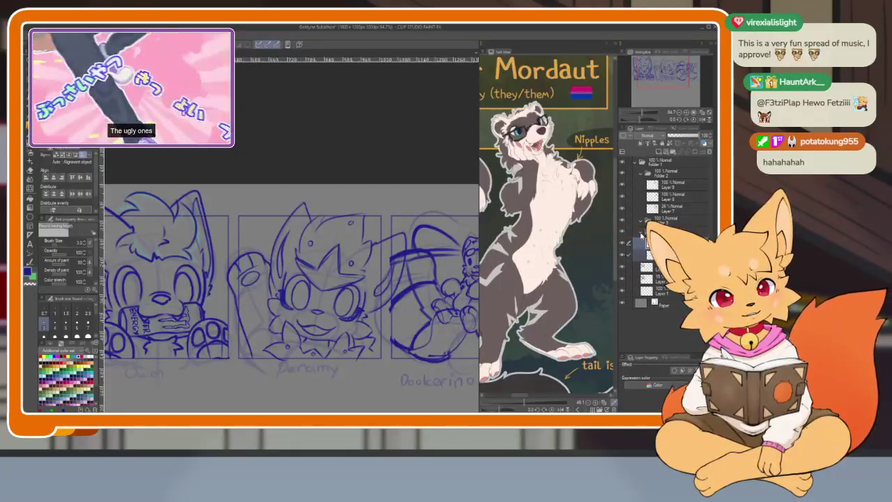
pyautogui.click(631, 237)
pyautogui.click(663, 220)
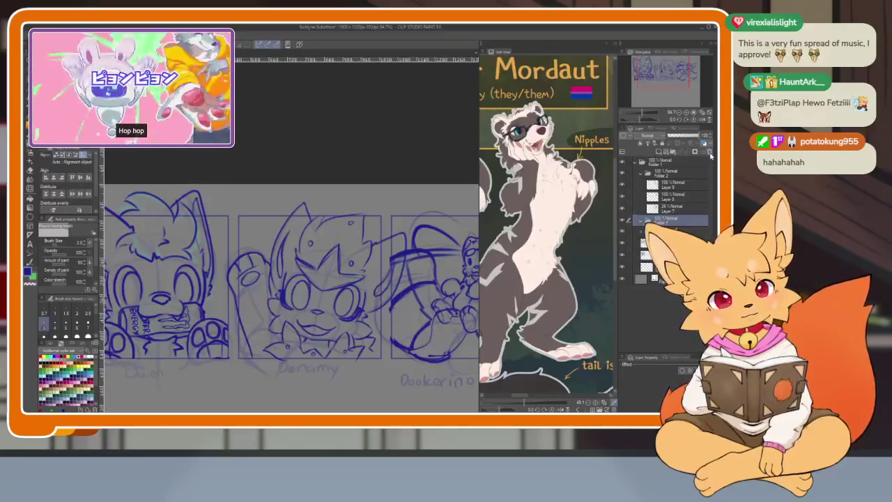
pyautogui.click(710, 152)
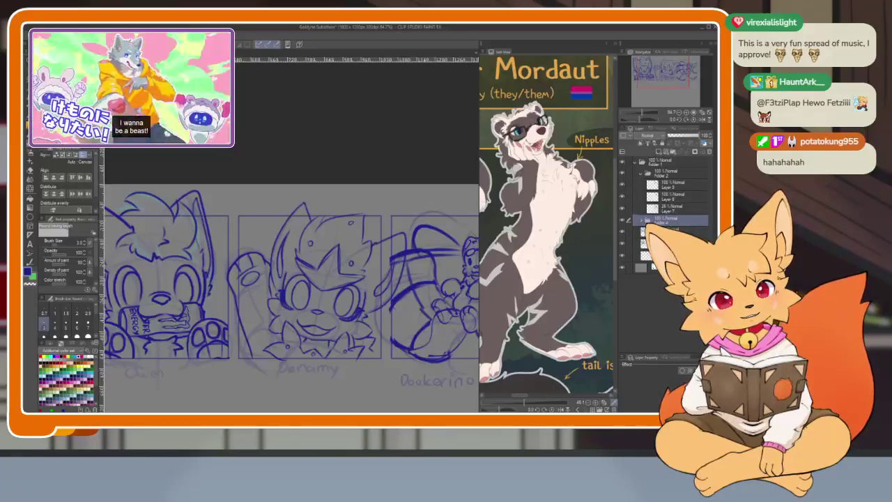
pyautogui.click(669, 232)
pyautogui.click(645, 243)
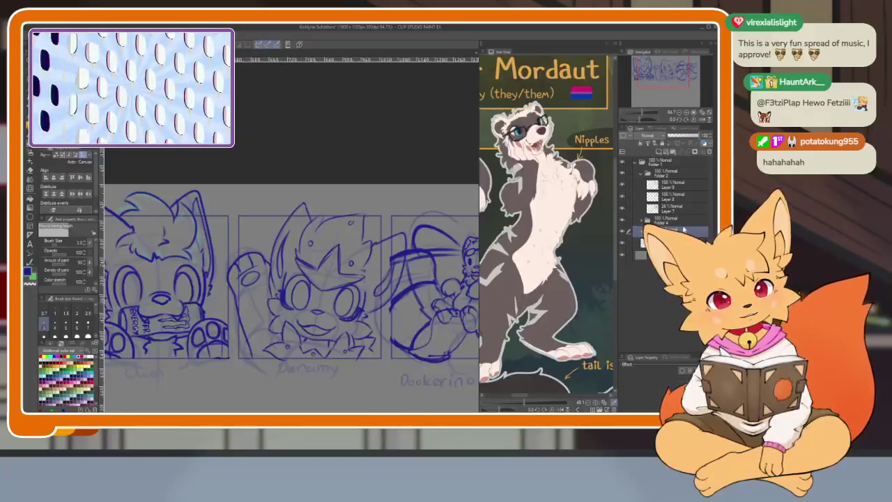
pyautogui.click(648, 172)
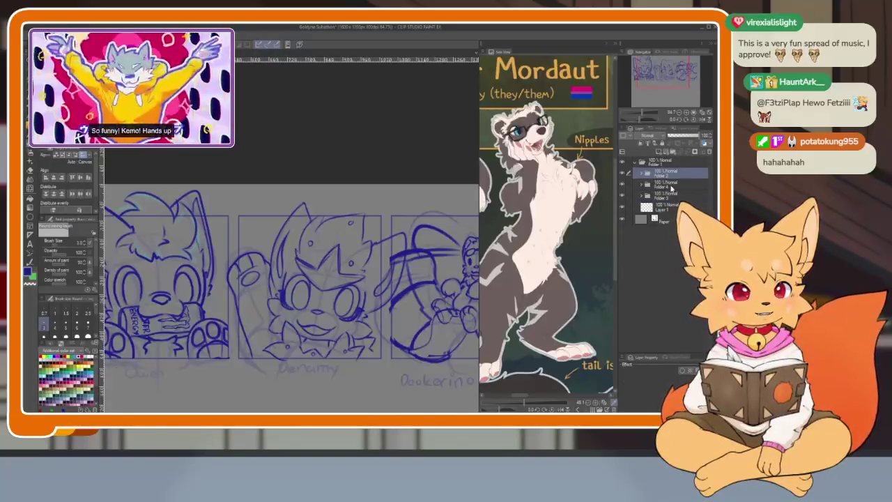
pyautogui.press('Tab')
pyautogui.scroll(-2, 459, 299)
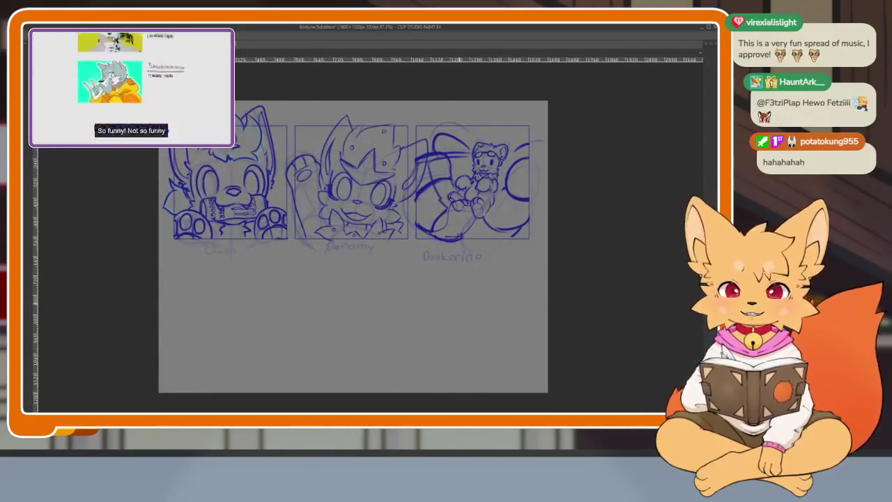
# - Change the canvas height from 1200 to 1800 px with Edit > Change Canvas Size
pyautogui.click(47, 36)
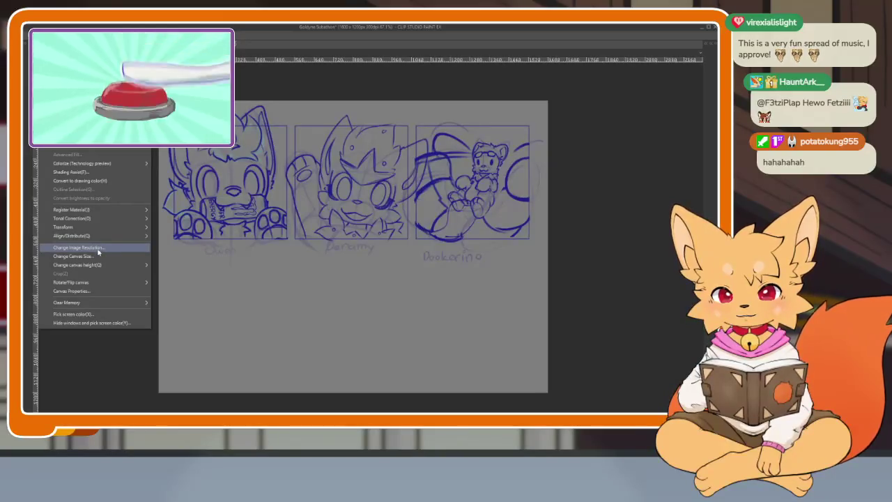
pyautogui.click(98, 256)
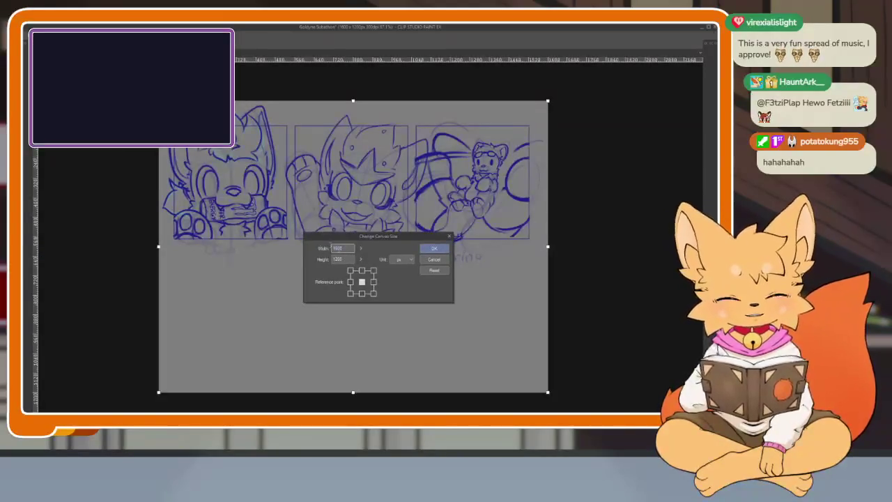
pyautogui.press('Tab')
pyautogui.write('1800')
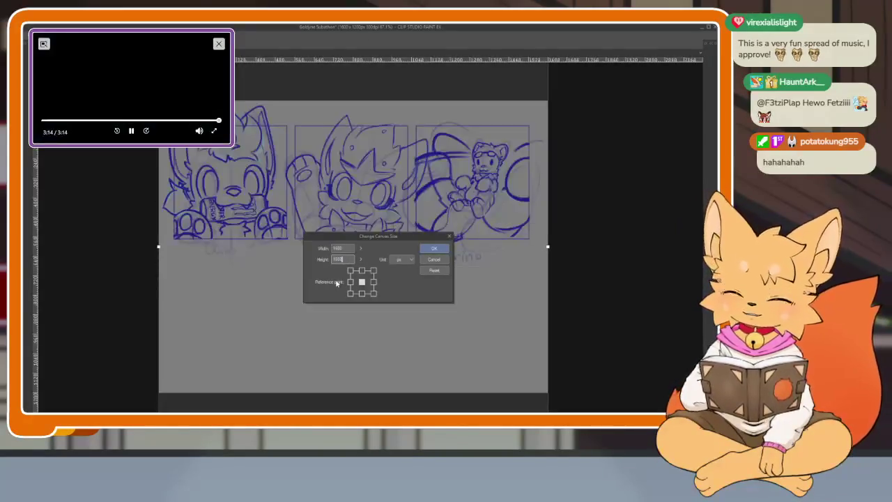
pyautogui.press('Return')
pyautogui.scroll(-2, 498, 285)
pyautogui.scroll(-1, 486, 313)
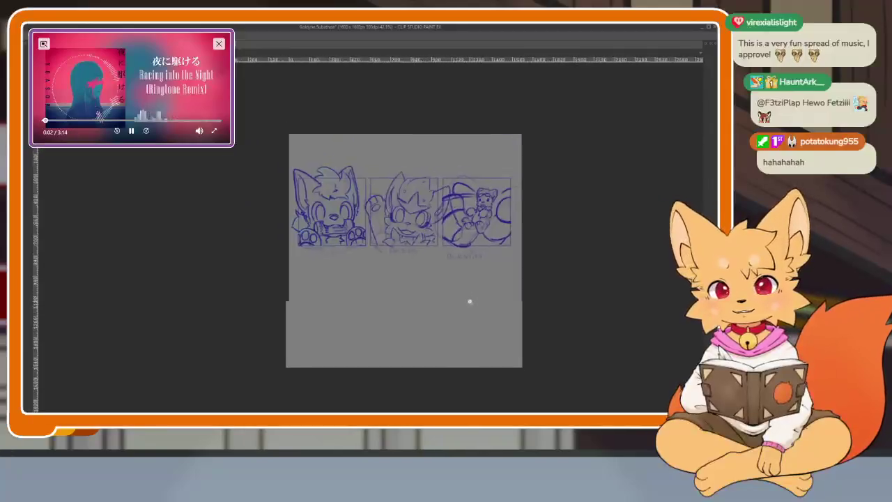
pyautogui.scroll(3, 469, 303)
pyautogui.scroll(-1, 491, 310)
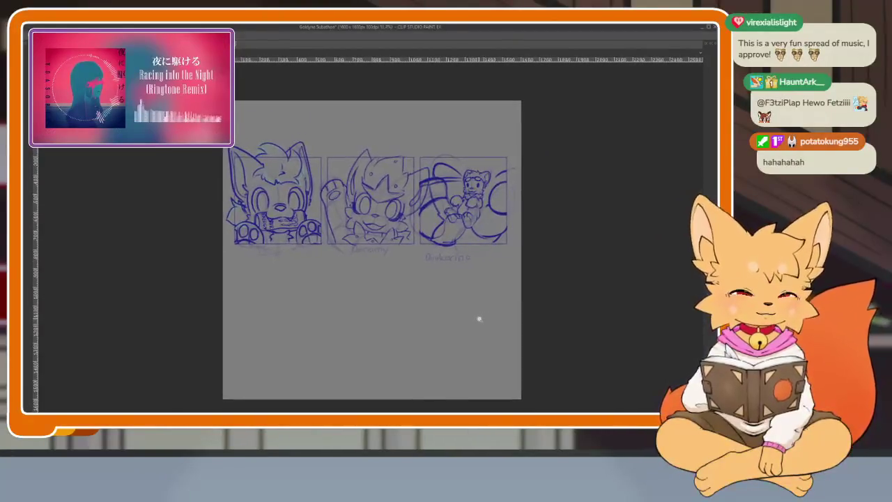
pyautogui.scroll(1, 479, 317)
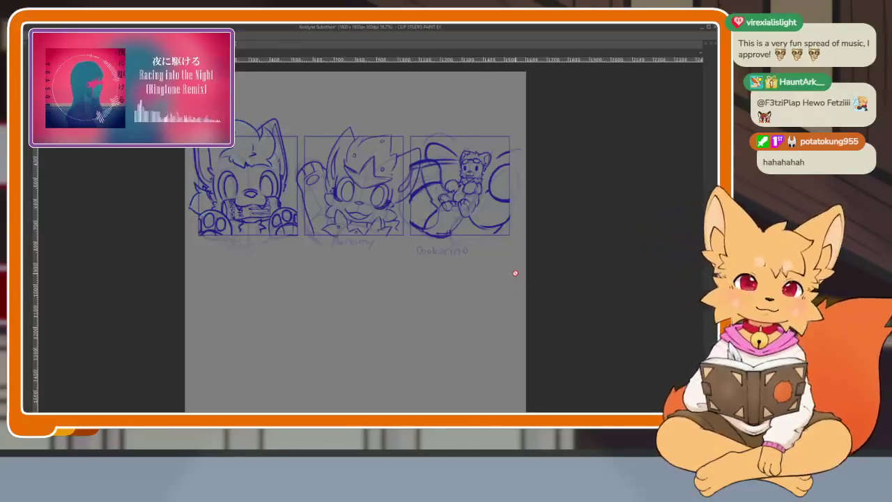
pyautogui.press('Tab')
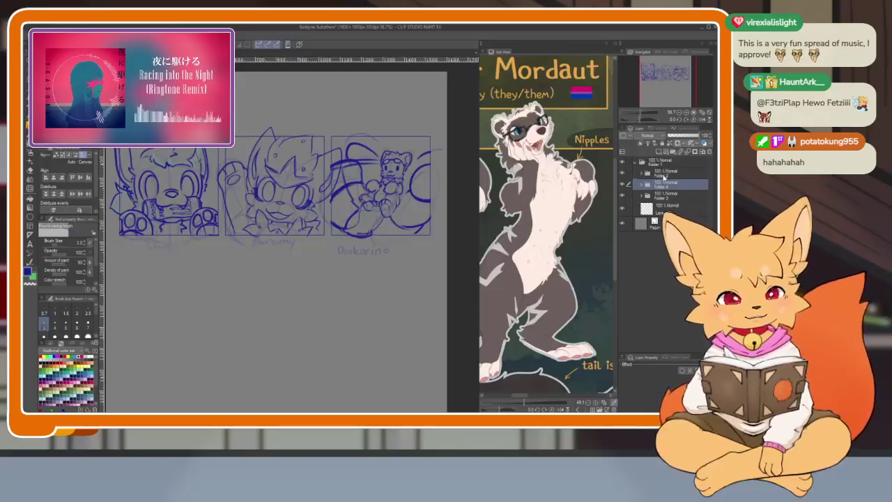
# - Expand Folder 3, Folder 4 and Folder 2 in the Layer palette to list their layers
pyautogui.click(664, 174)
pyautogui.scroll(-2, 275, 269)
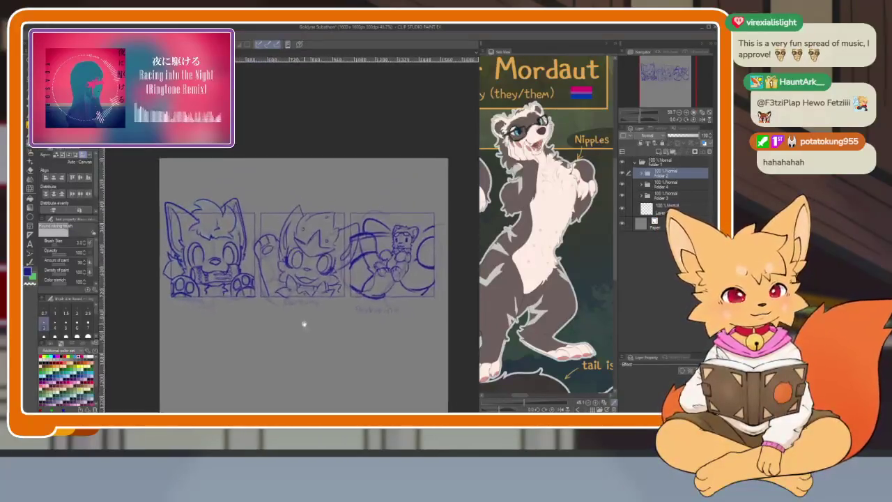
pyautogui.click(668, 208)
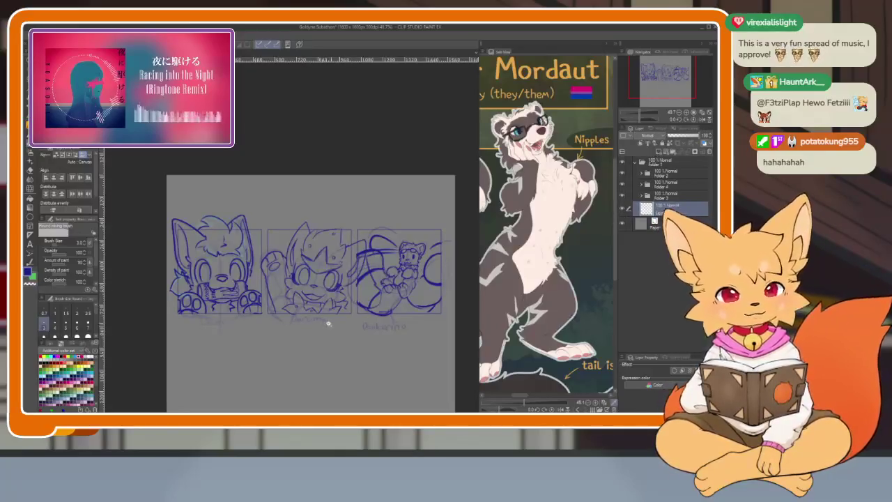
pyautogui.scroll(2, 337, 323)
pyautogui.click(641, 193)
pyautogui.click(642, 184)
pyautogui.click(641, 172)
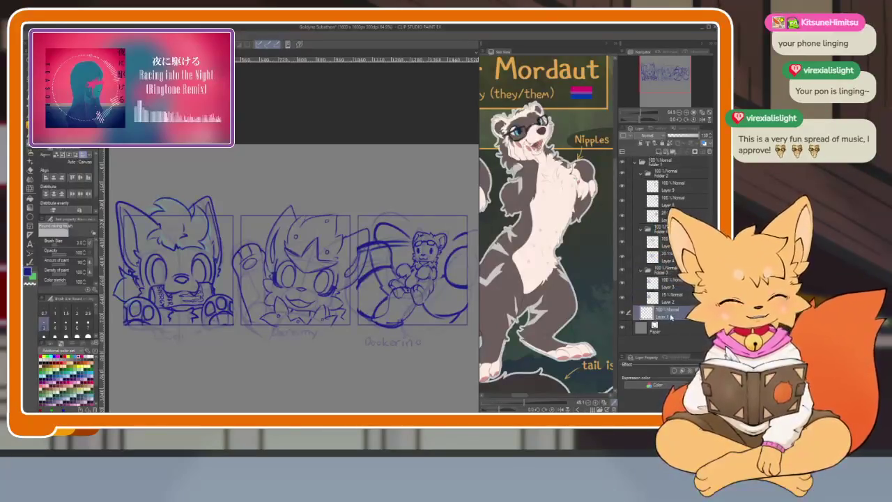
pyautogui.scroll(-1, 298, 353)
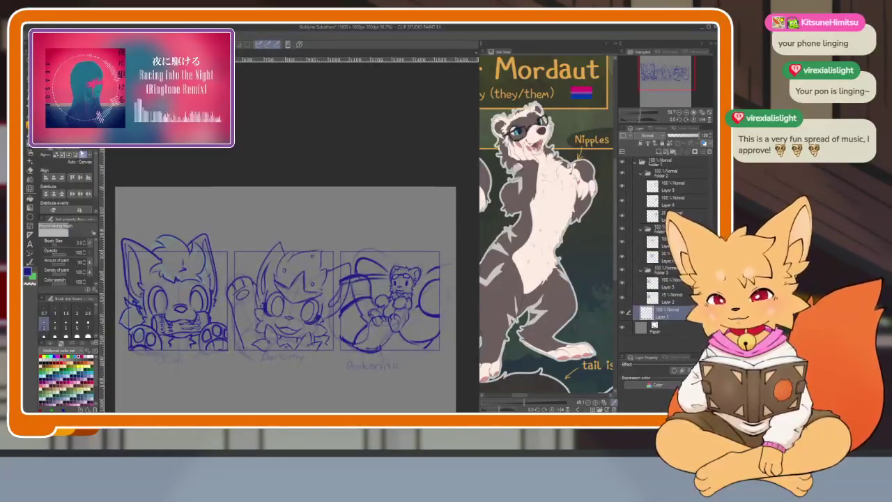
pyautogui.click(30, 169)
pyautogui.scroll(2, 312, 345)
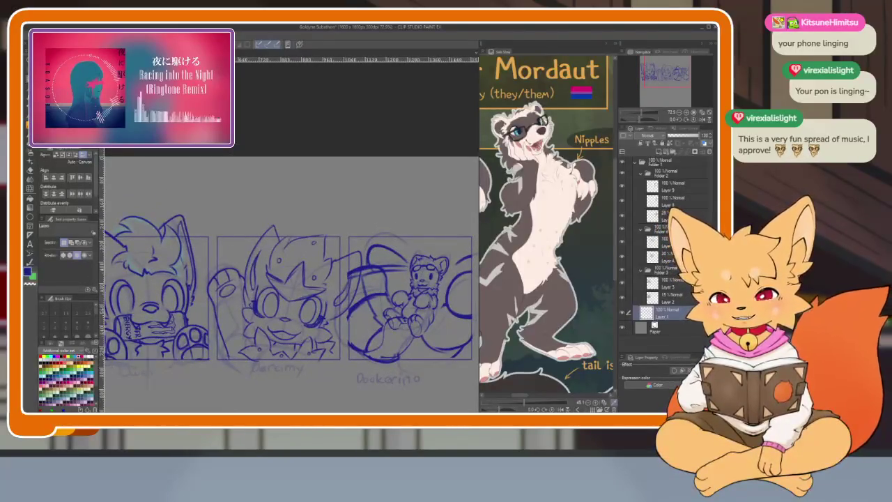
# - Select a rectangle around the middle sketch and add a frame border layer in Folder 3
pyautogui.press('m')
pyautogui.moveTo(211, 223); pyautogui.dragTo(343, 371)
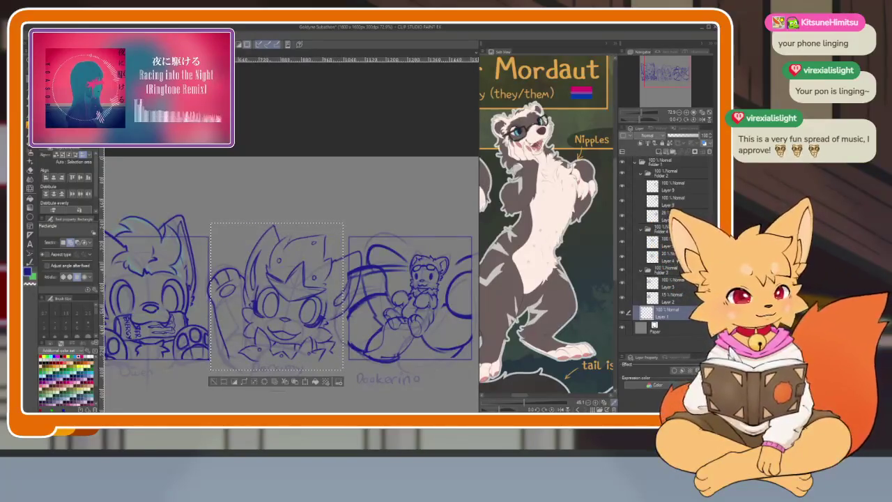
pyautogui.click(672, 272)
pyautogui.hotkey('ctrl', 'v')
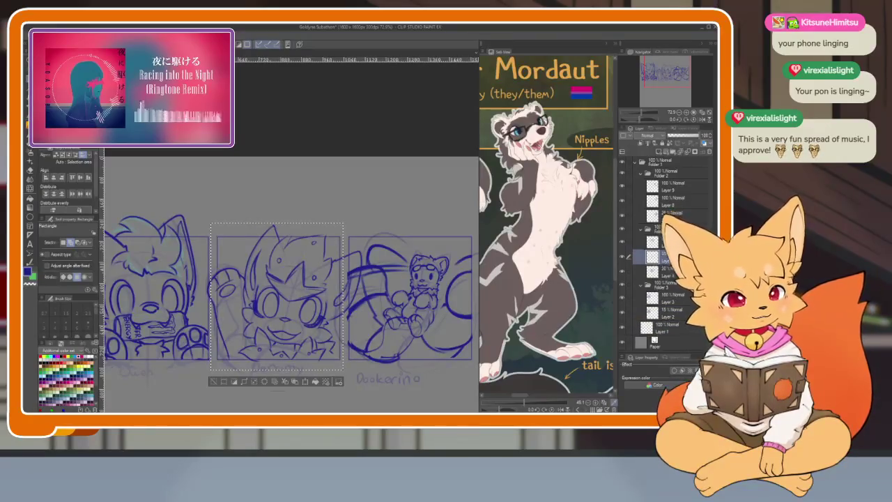
pyautogui.click(658, 256)
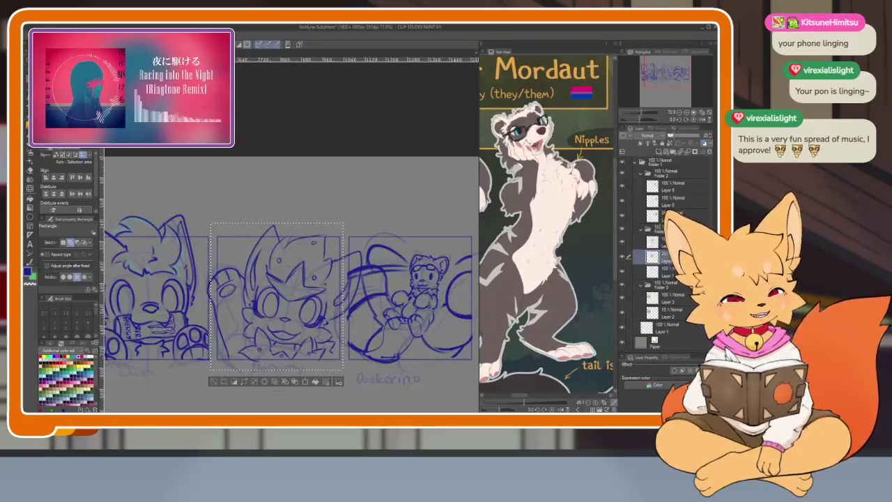
pyautogui.click(671, 330)
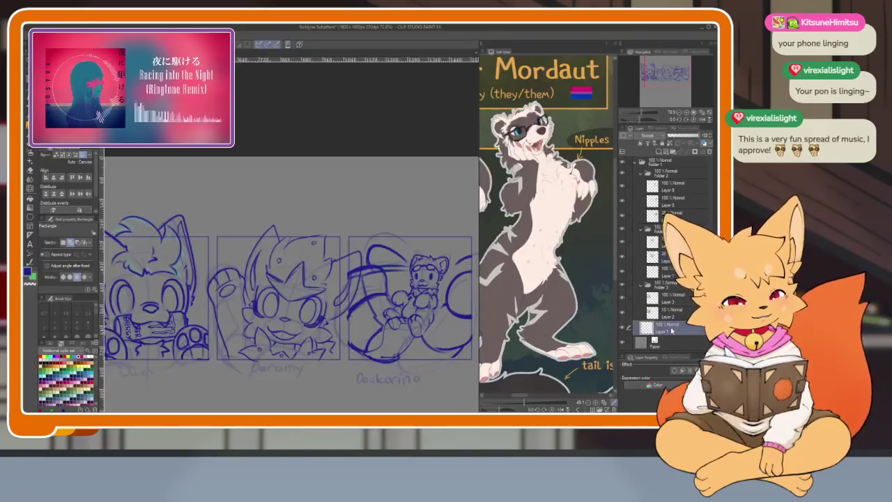
# - Frame the Dookerino sketch with a rectangular border and lower the layer opacity to 26
pyautogui.moveTo(399, 276); pyautogui.dragTo(350, 269)
pyautogui.moveTo(296, 222)
pyautogui.mouseDown()
pyautogui.moveTo(426, 349)
pyautogui.moveTo(432, 374)
pyautogui.mouseUp()
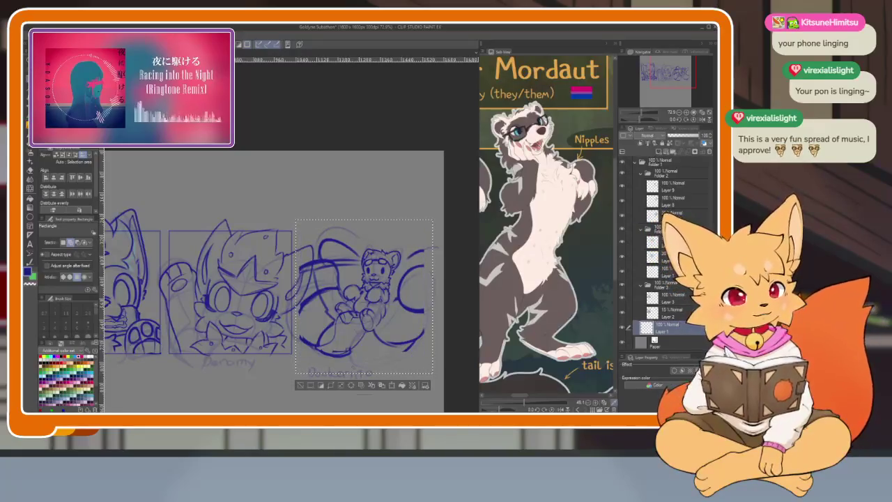
pyautogui.click(659, 216)
pyautogui.moveTo(700, 135); pyautogui.dragTo(670, 135)
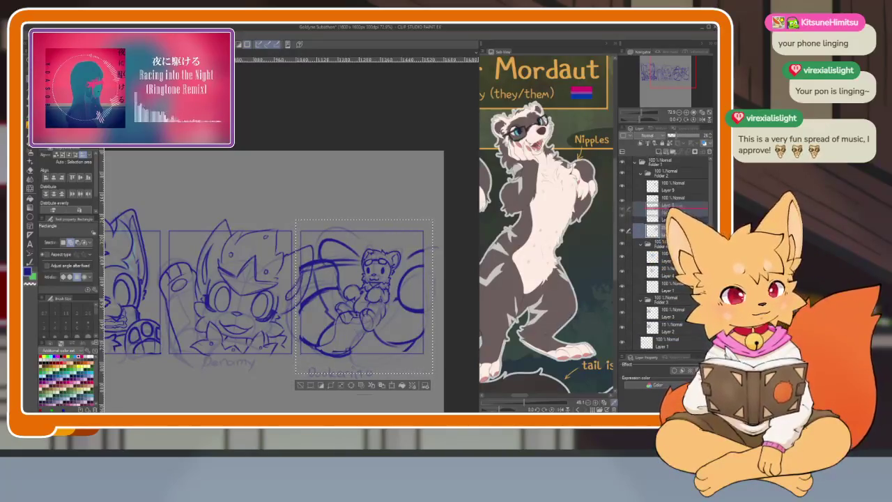
pyautogui.press('Delete')
pyautogui.hotkey('ctrl', 'd')
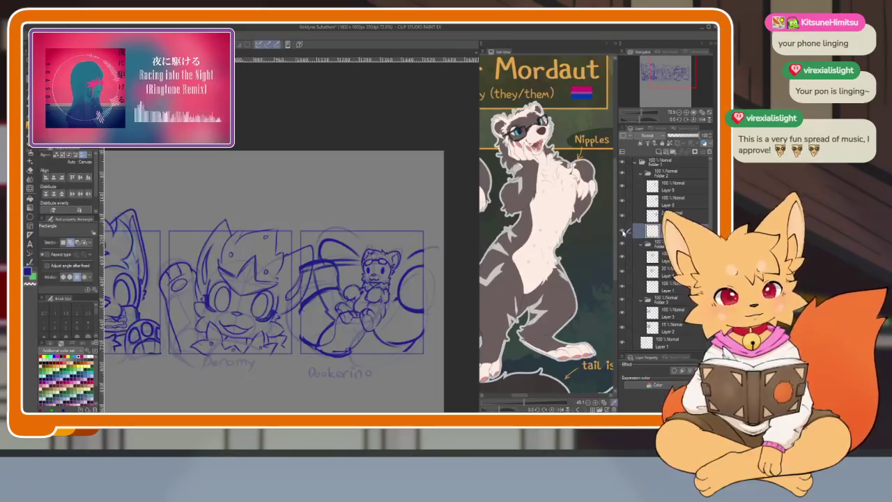
pyautogui.click(625, 230)
pyautogui.hotkey('ctrl', 'z')
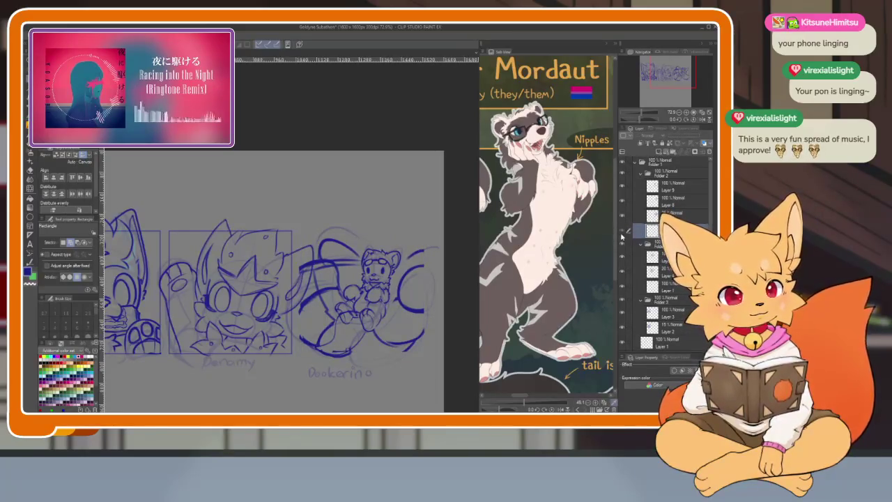
# - Collapse Folders 2, 4 and 3, reopen Folder 3, and hide the palettes
pyautogui.click(639, 173)
pyautogui.click(641, 185)
pyautogui.click(641, 195)
pyautogui.click(655, 206)
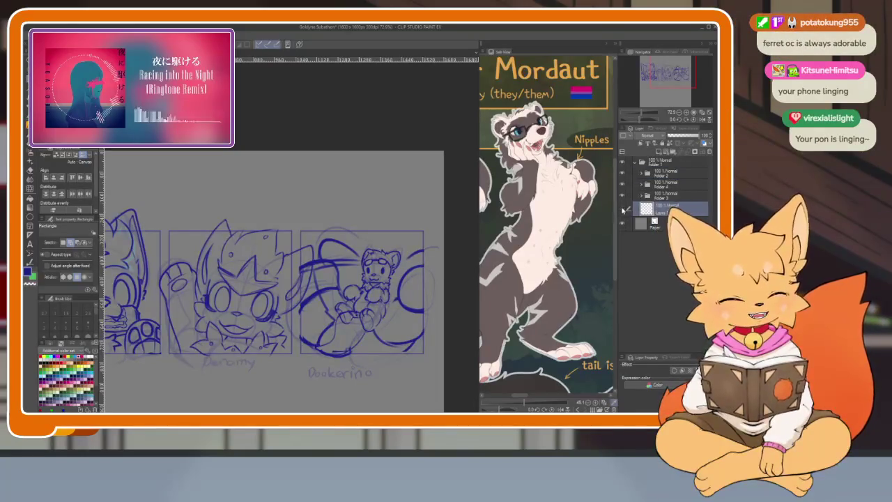
pyautogui.click(641, 196)
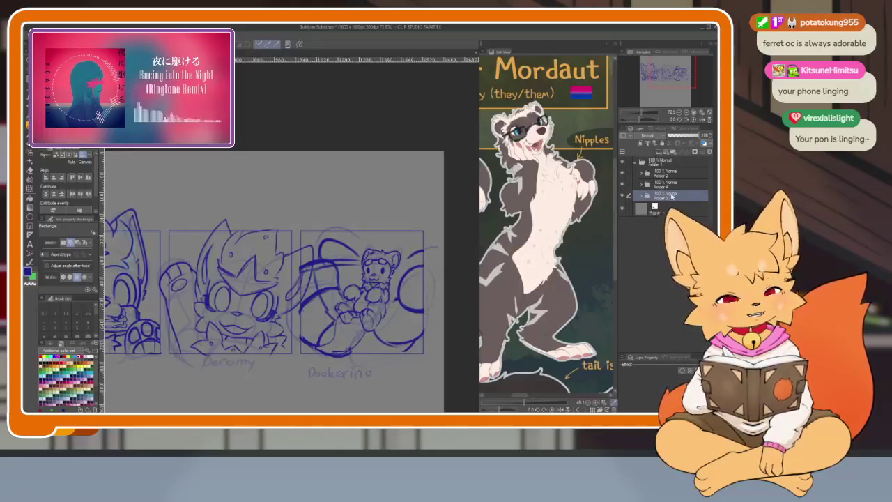
pyautogui.press('Tab')
pyautogui.scroll(-2, 404, 330)
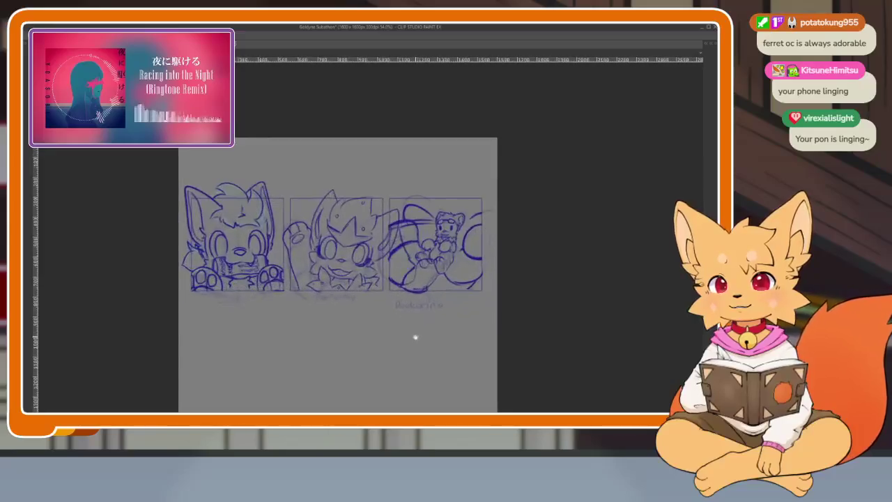
pyautogui.scroll(1, 453, 348)
pyautogui.scroll(1, 462, 347)
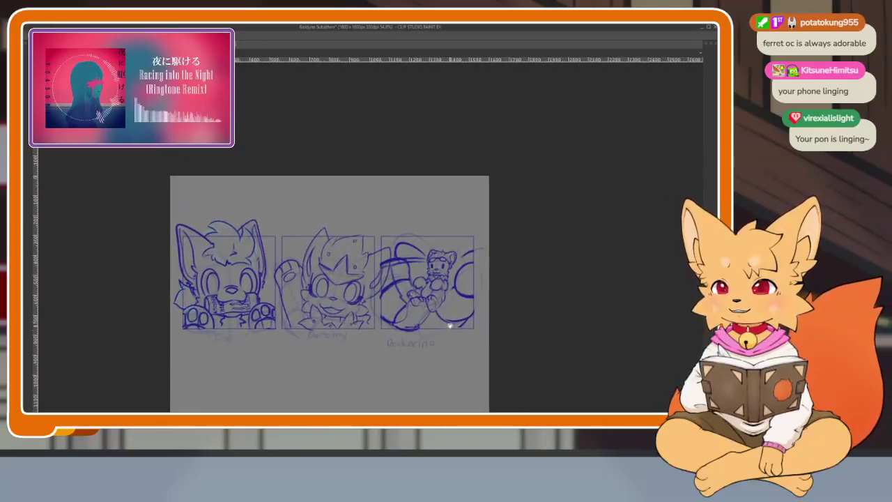
pyautogui.scroll(3, 464, 283)
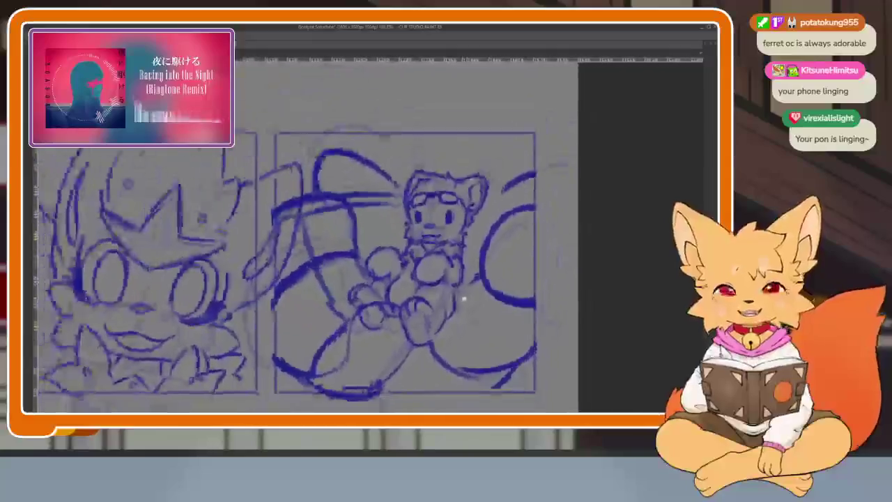
pyautogui.scroll(-2, 470, 309)
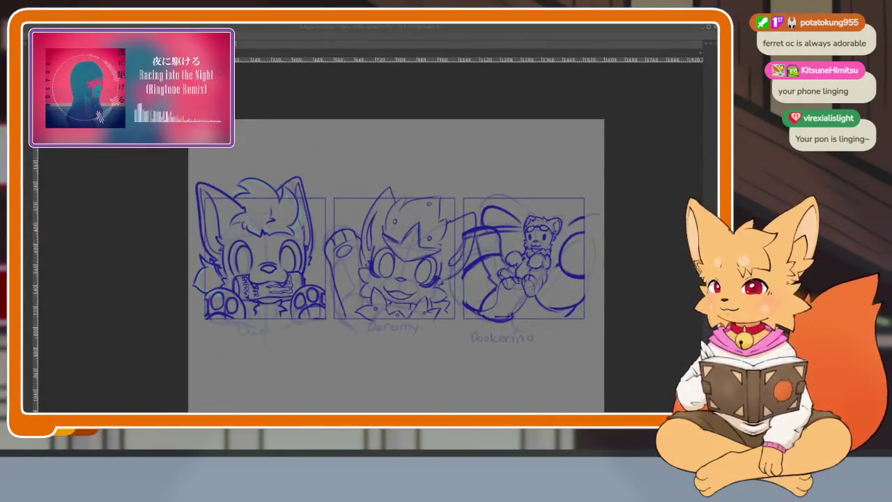
pyautogui.click(405, 29)
pyautogui.scroll(-2, 435, 258)
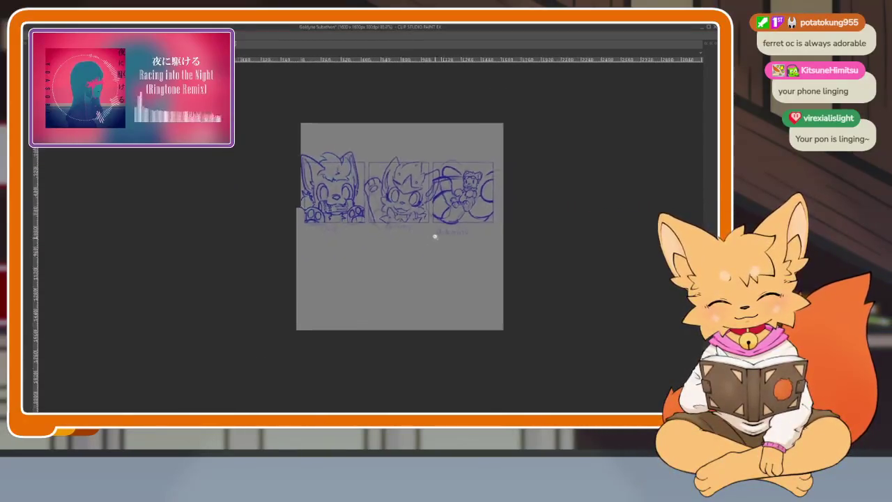
pyautogui.scroll(-1, 438, 251)
pyautogui.press('Tab')
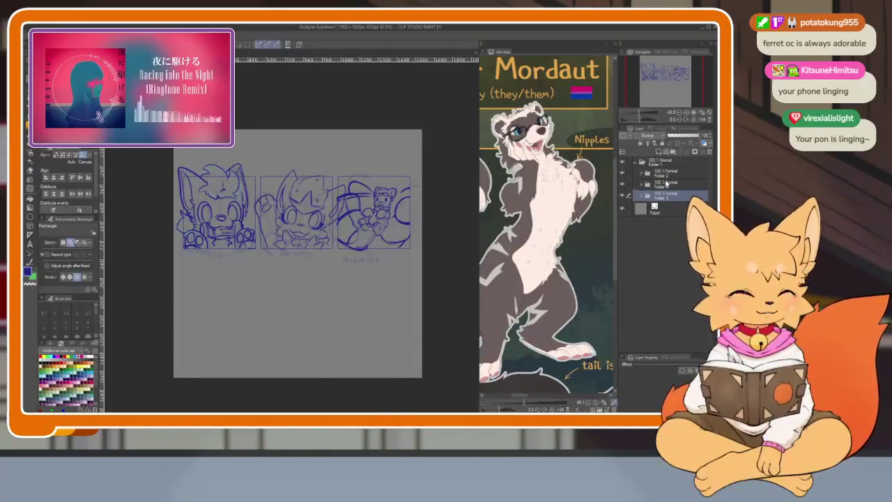
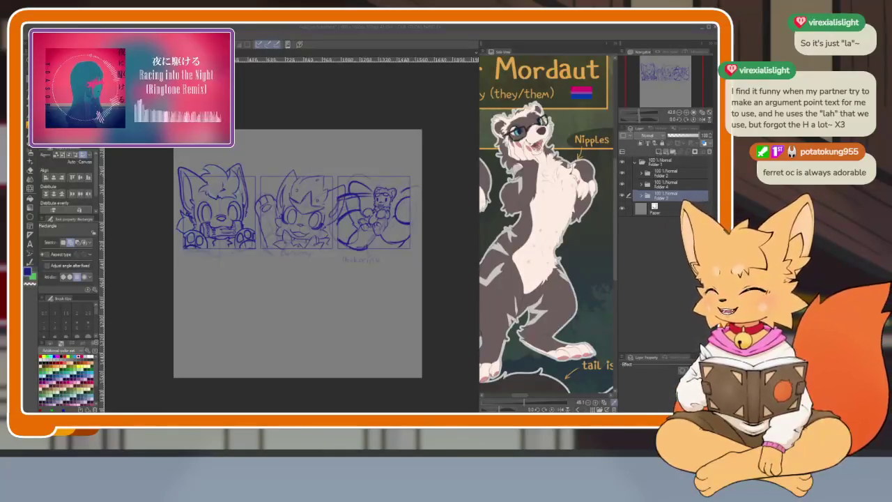
# - Slide the left fox sketch folder right onto the middle sketch panel
pyautogui.click(382, 29)
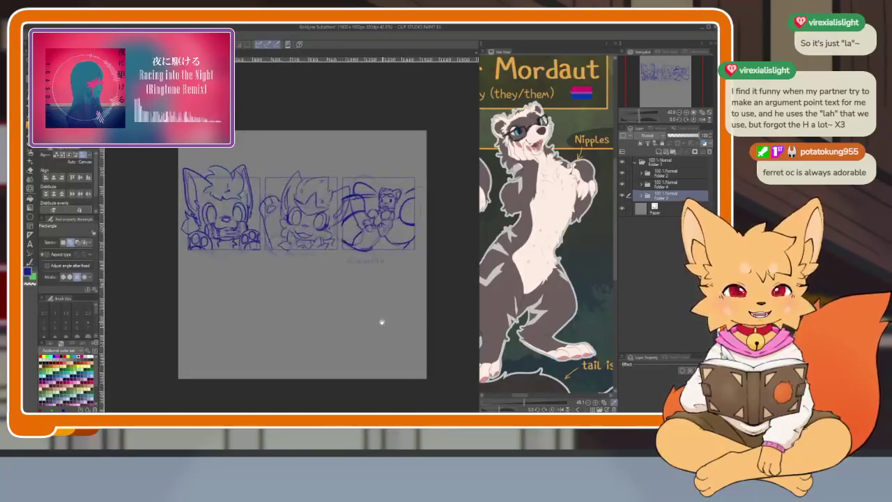
pyautogui.moveTo(380, 320); pyautogui.dragTo(385, 328)
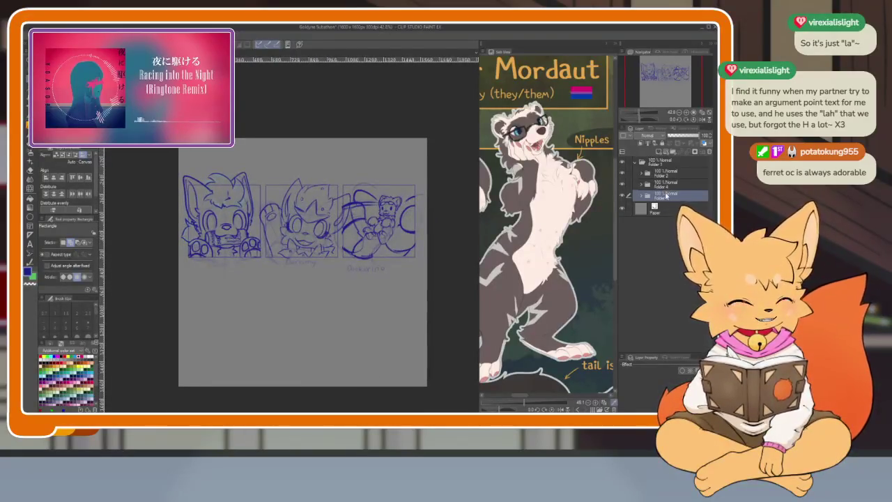
pyautogui.scroll(3, 283, 257)
pyautogui.press('k')
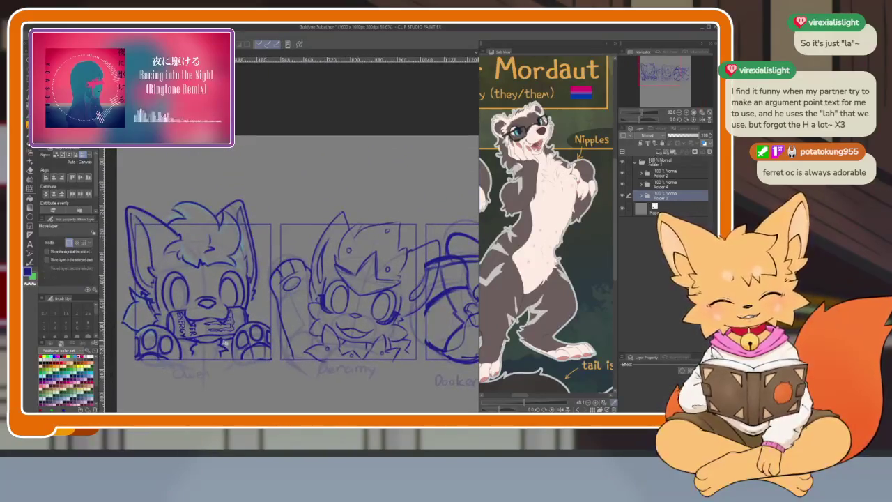
pyautogui.moveTo(225, 344); pyautogui.dragTo(334, 337)
pyautogui.scroll(5, 331, 340)
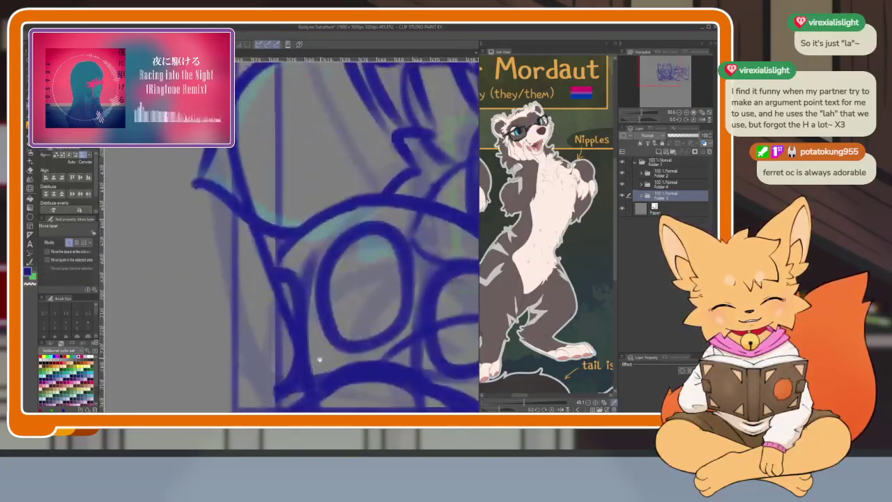
pyautogui.scroll(-3, 327, 343)
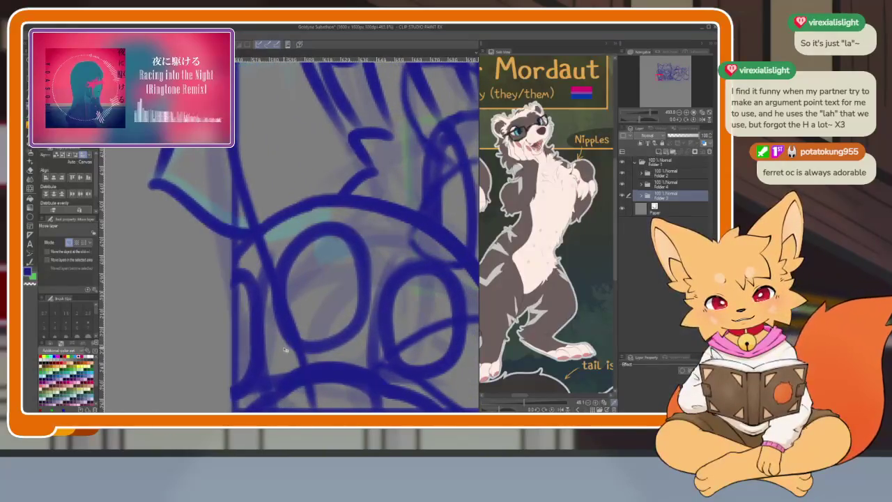
pyautogui.scroll(-1, 318, 334)
pyautogui.scroll(-6, 319, 333)
pyautogui.scroll(1, 319, 333)
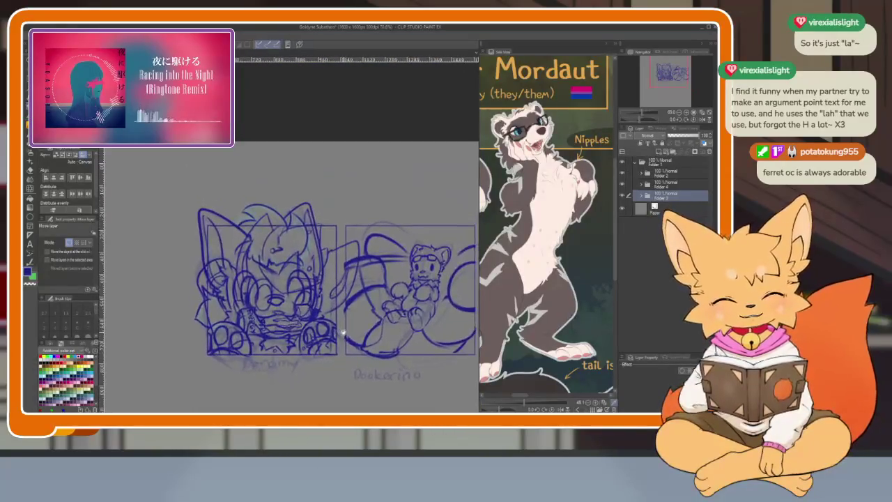
# - Drag Folder 2's right-hand panel left over the fox sketch
pyautogui.click(665, 175)
pyautogui.moveTo(474, 260); pyautogui.dragTo(346, 258)
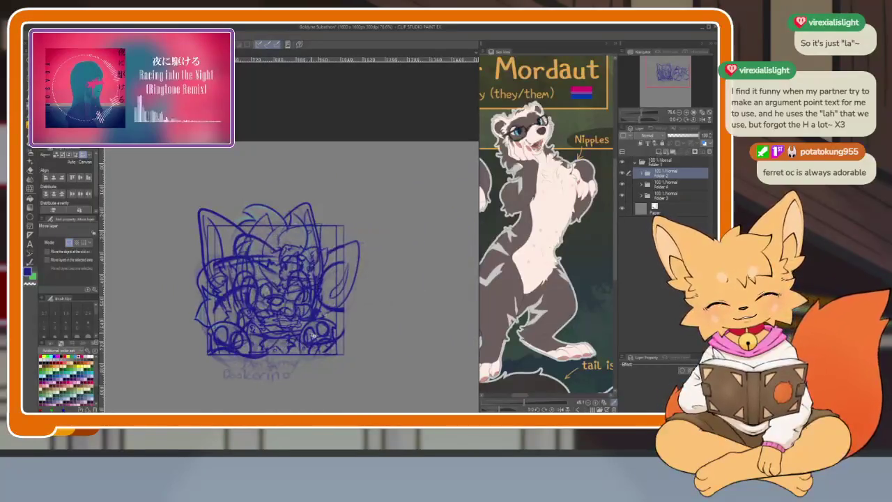
pyautogui.scroll(4, 345, 257)
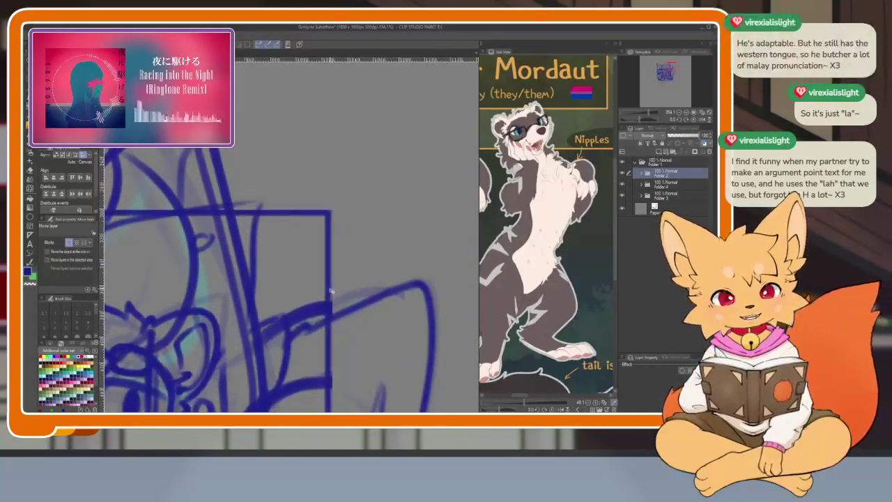
pyautogui.scroll(-5, 335, 292)
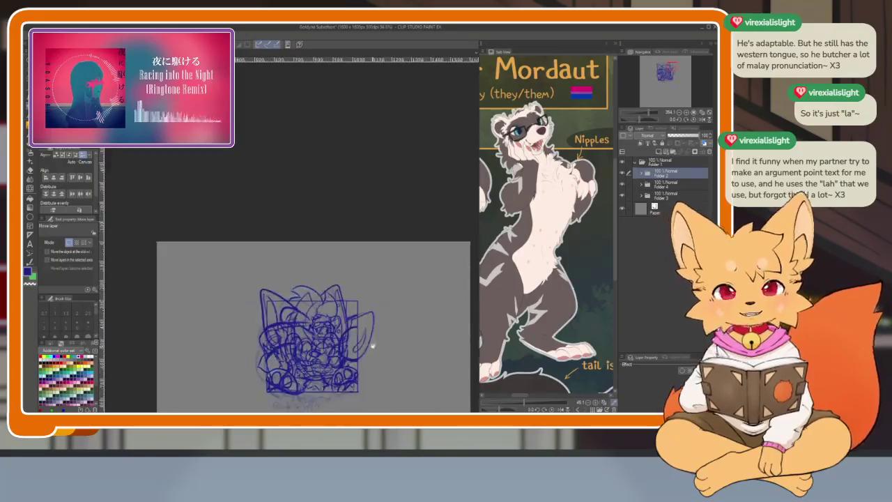
pyautogui.scroll(-3, 382, 305)
pyautogui.scroll(2, 377, 304)
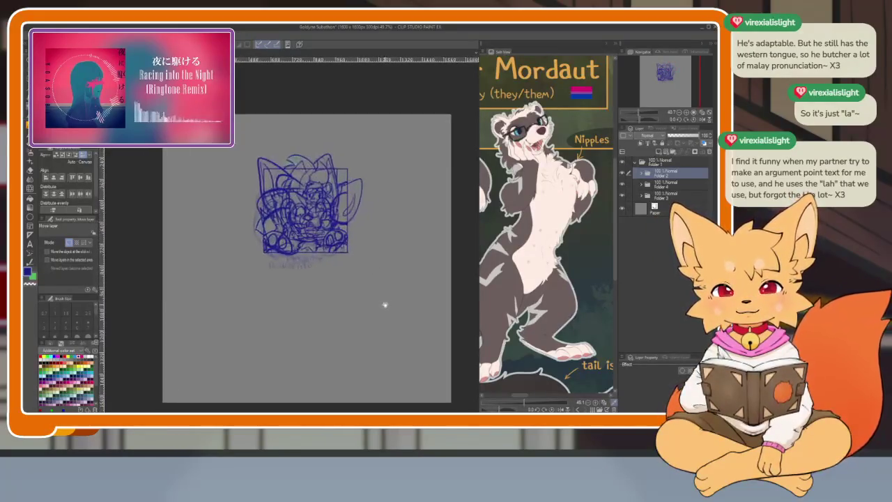
pyautogui.scroll(2, 380, 310)
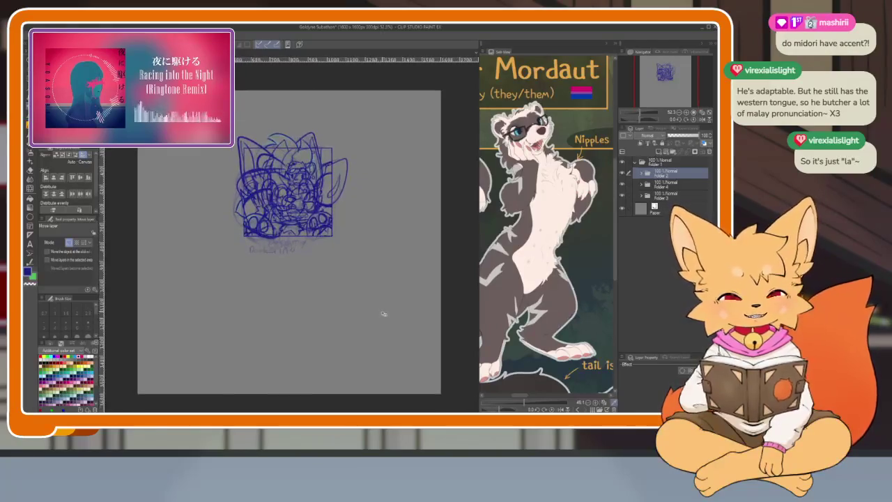
# - Move the top folder with all stacked sketches toward the canvas's upper-left corner
pyautogui.click(665, 164)
pyautogui.scroll(-1, 339, 329)
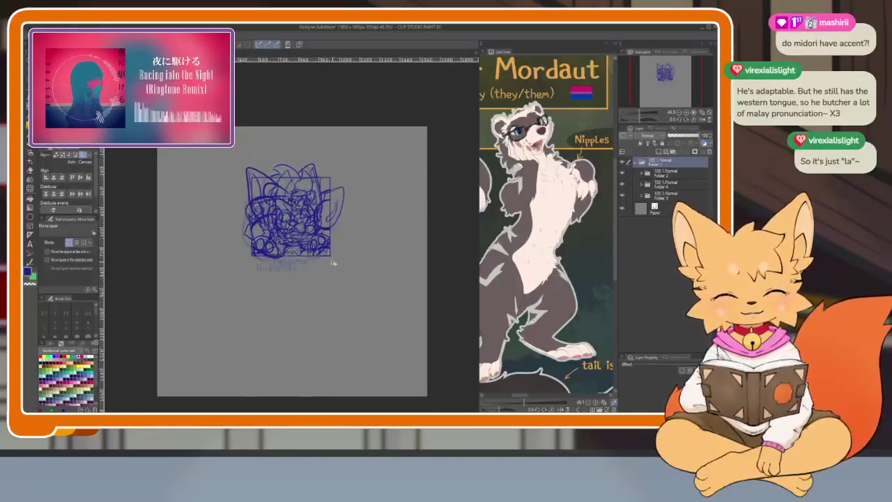
pyautogui.moveTo(312, 249); pyautogui.dragTo(235, 218)
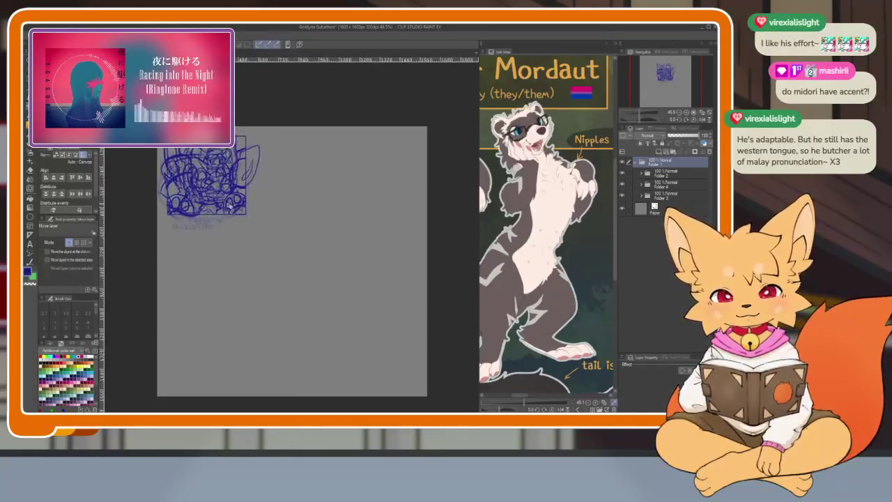
# - Scale the stacked sketch folder up with Free Transform until it nearly fills the canvas, then commit
pyautogui.moveTo(236, 218); pyautogui.dragTo(230, 205)
pyautogui.hotkey('ctrl', 't')
pyautogui.moveTo(259, 236)
pyautogui.mouseDown()
pyautogui.moveTo(428, 400)
pyautogui.moveTo(399, 379)
pyautogui.moveTo(417, 404)
pyautogui.mouseUp()
pyautogui.moveTo(369, 318); pyautogui.dragTo(370, 319)
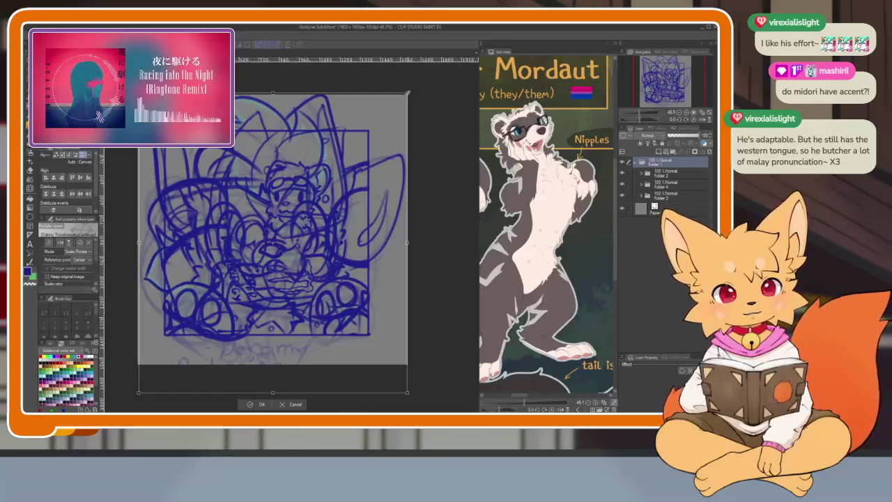
pyautogui.moveTo(381, 158); pyautogui.dragTo(387, 160)
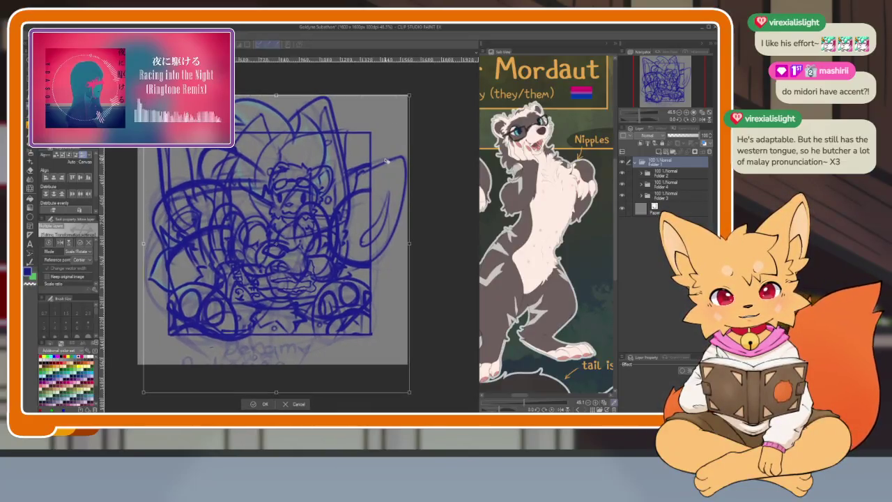
pyautogui.click(265, 406)
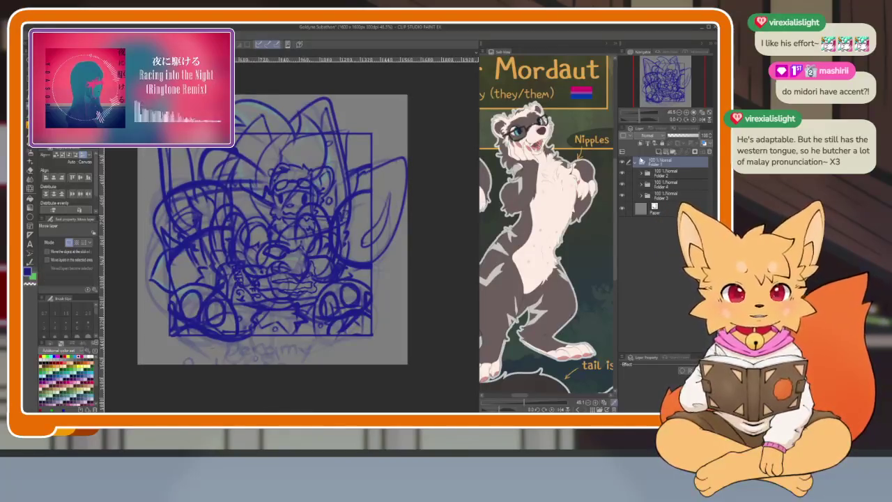
# - Add a new vector layer and draw a larger square frame around the sketch with the Rectangle tool
pyautogui.click(641, 162)
pyautogui.click(667, 155)
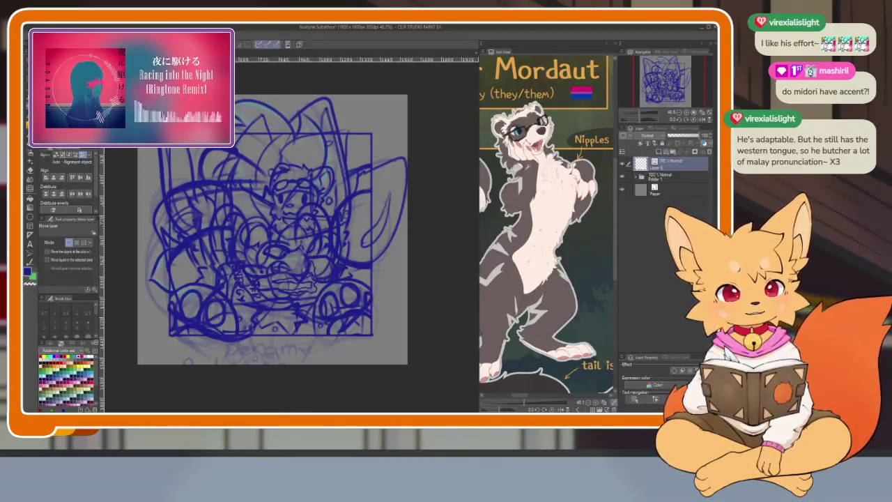
pyautogui.click(32, 217)
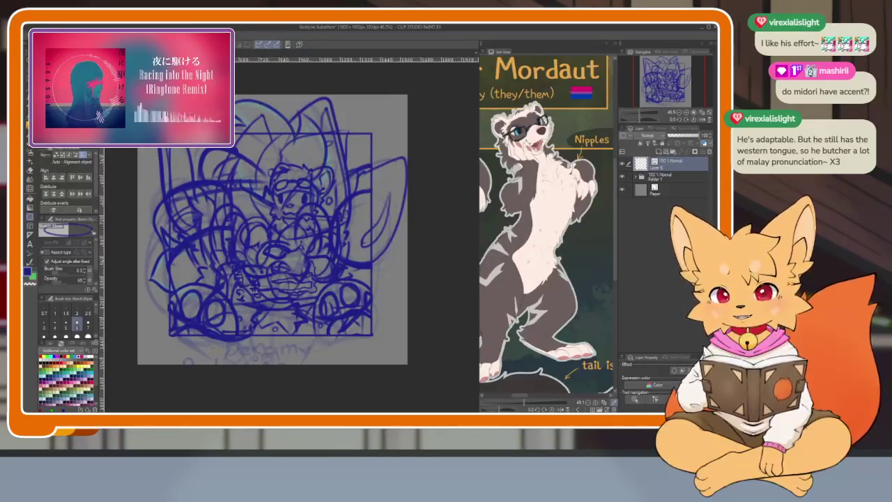
pyautogui.press('u')
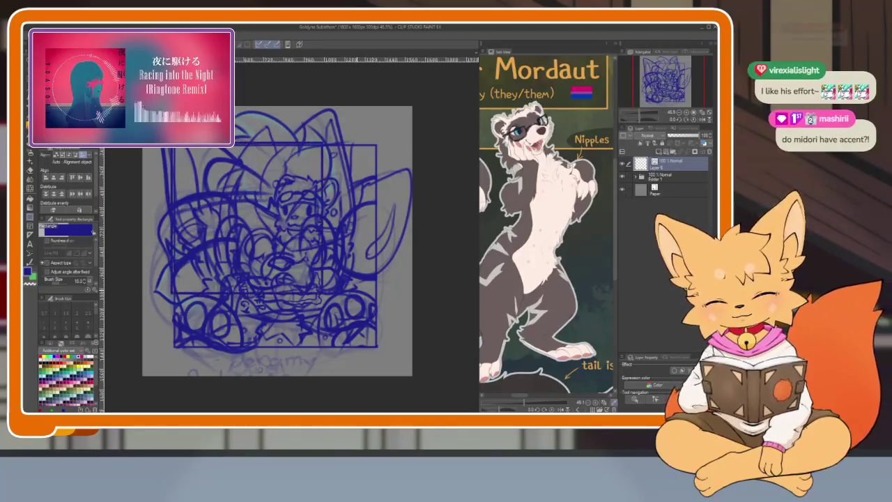
pyautogui.moveTo(171, 142); pyautogui.dragTo(383, 362)
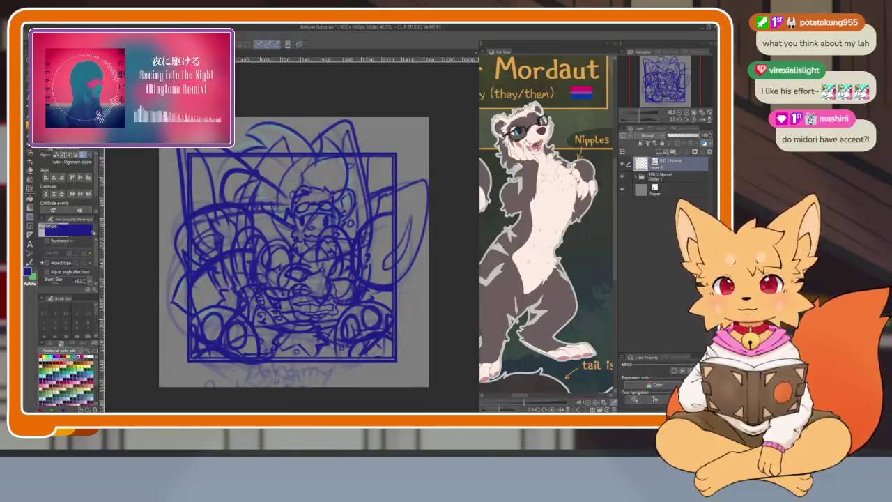
pyautogui.hotkey('alt', 'e')
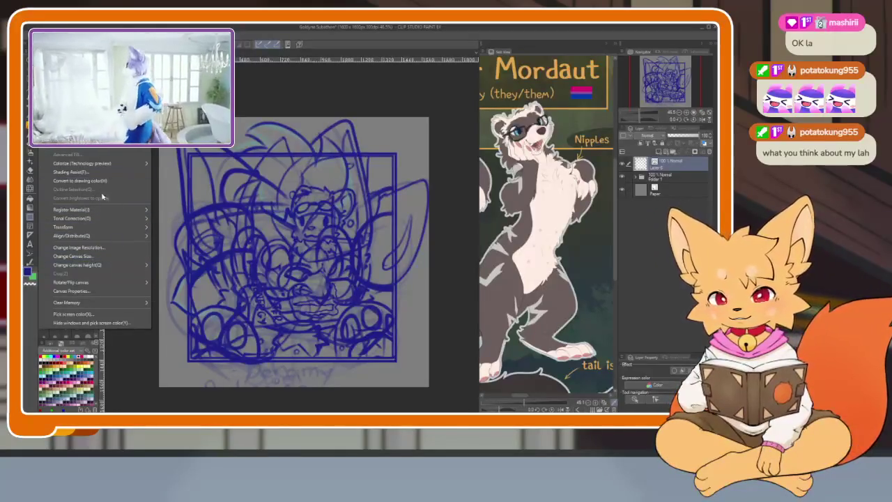
# - Change transform and alignment options on the frame layer, cancelling the resize
pyautogui.moveTo(76, 236)
pyautogui.click(184, 179)
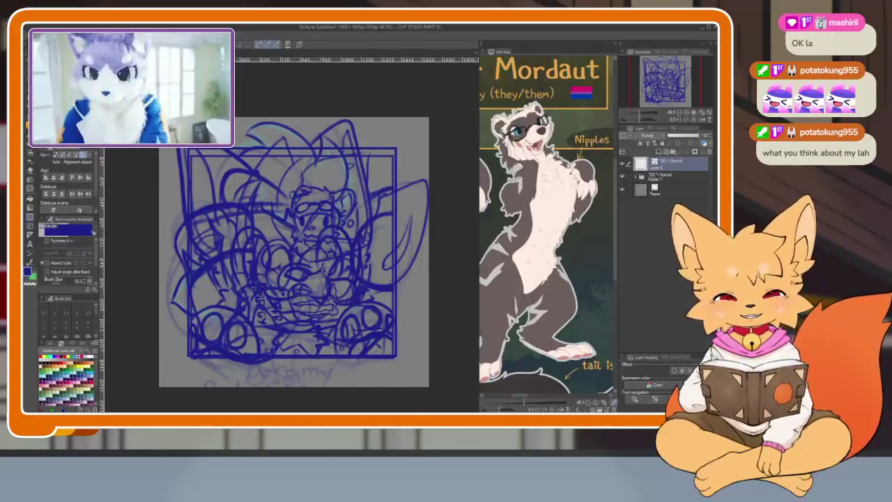
pyautogui.click(47, 35)
pyautogui.moveTo(64, 226)
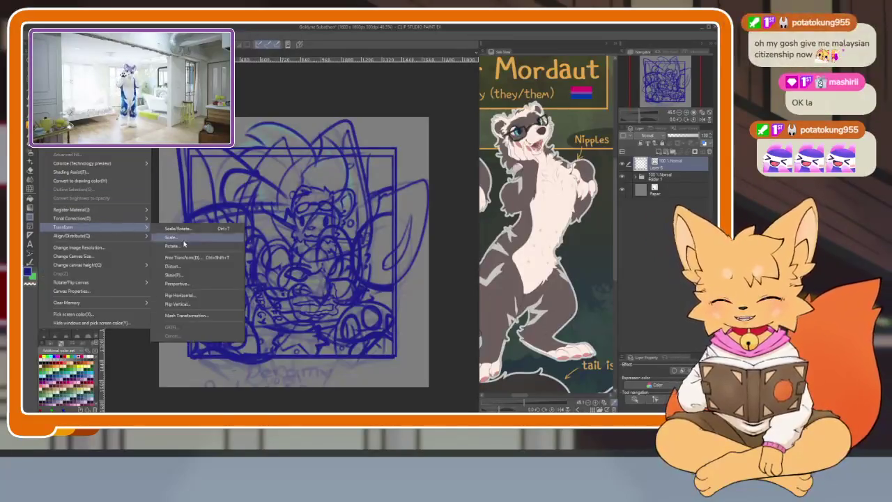
pyautogui.click(214, 304)
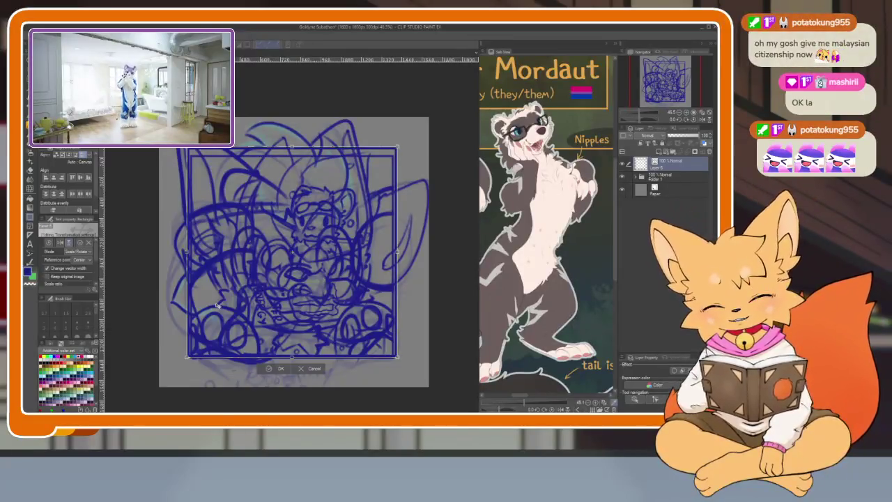
pyautogui.click(310, 369)
pyautogui.click(48, 35)
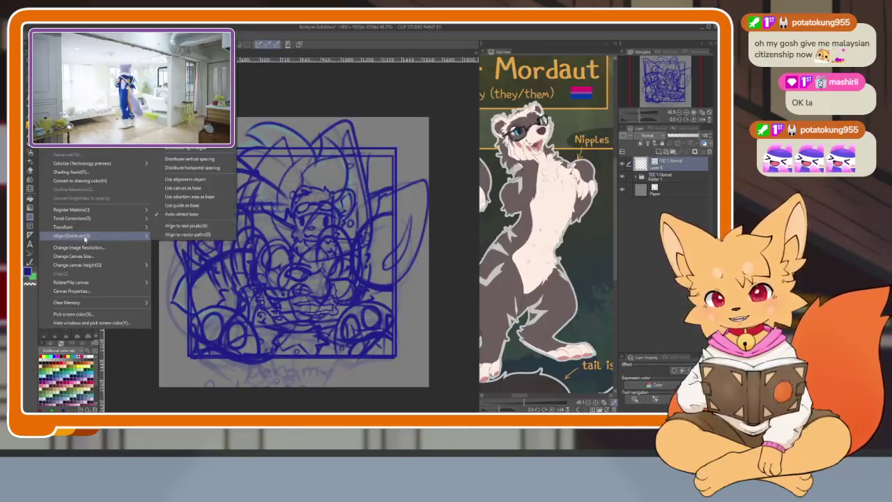
pyautogui.press('Escape')
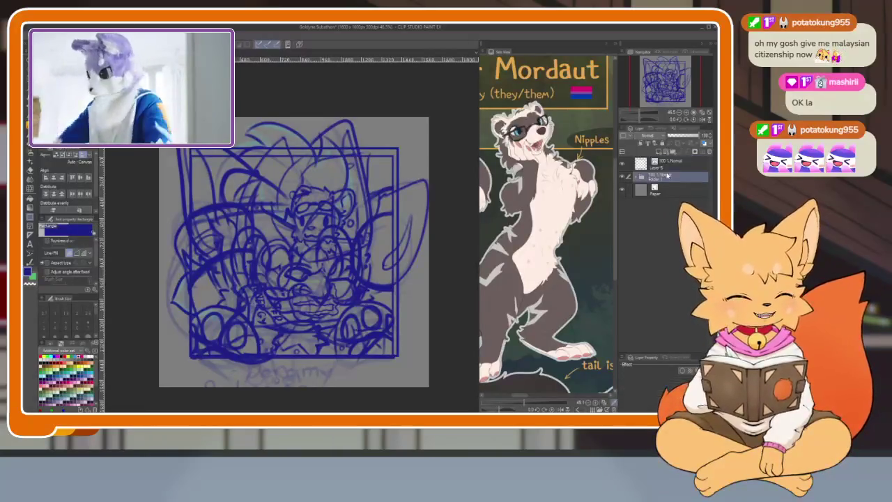
# - Drag the canvas edge down and right to enlarge the canvas, confirm, and restore the palettes
pyautogui.press('Tab')
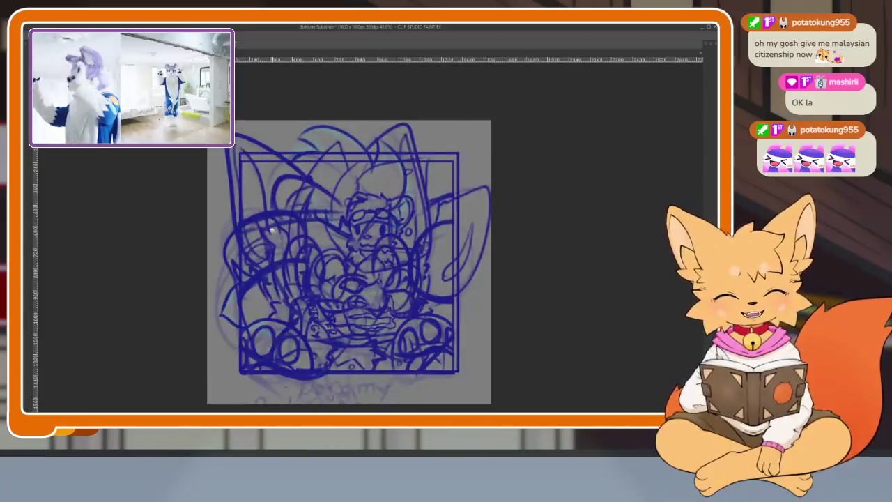
pyautogui.scroll(2, 423, 307)
pyautogui.scroll(1, 370, 292)
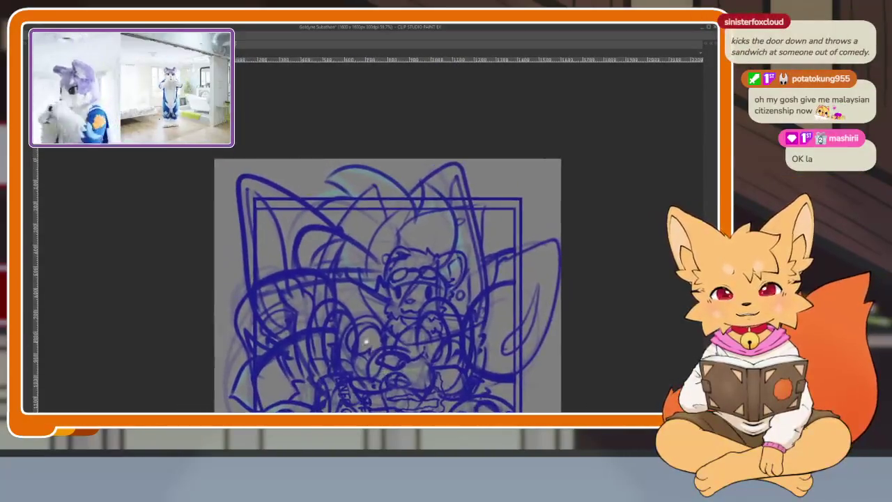
pyautogui.scroll(3, 349, 286)
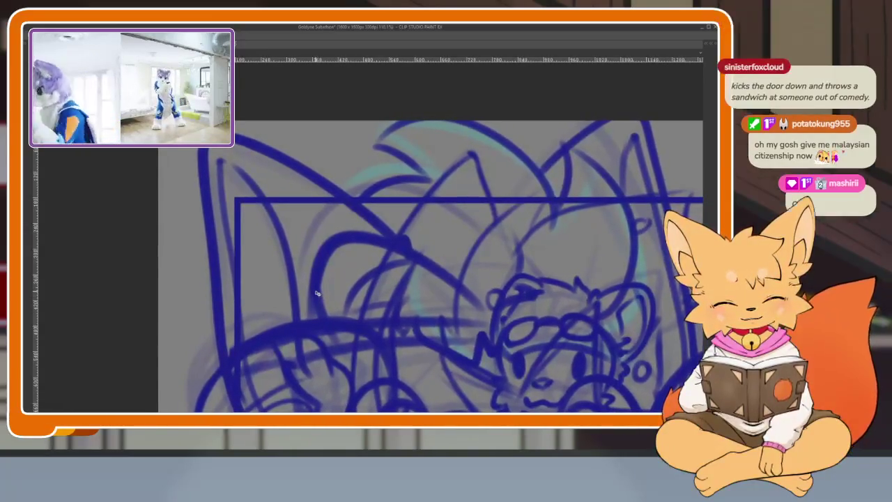
pyautogui.scroll(-5, 317, 294)
pyautogui.scroll(4, 454, 278)
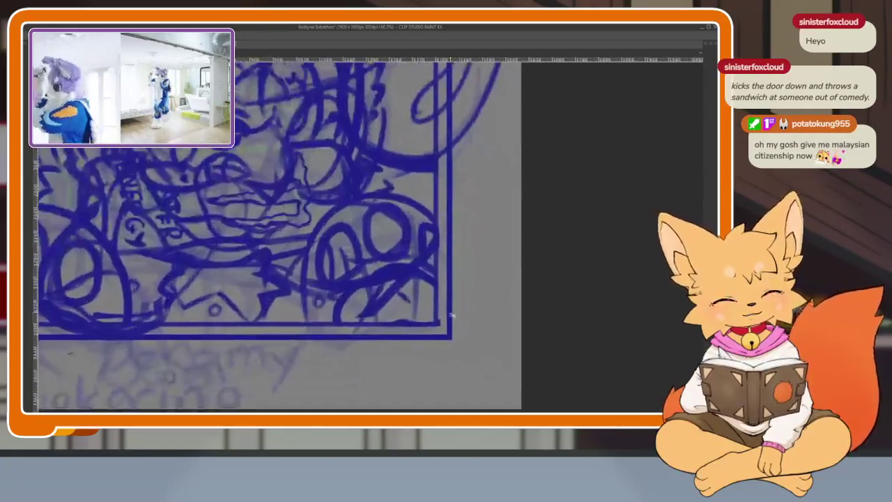
pyautogui.moveTo(518, 349)
pyautogui.mouseDown()
pyautogui.moveTo(484, 304)
pyautogui.moveTo(496, 372)
pyautogui.mouseUp()
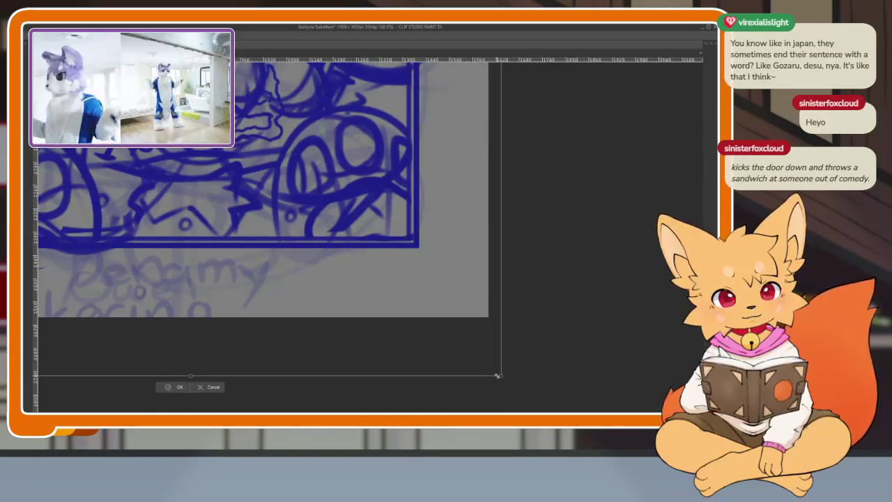
pyautogui.moveTo(497, 372); pyautogui.dragTo(493, 380)
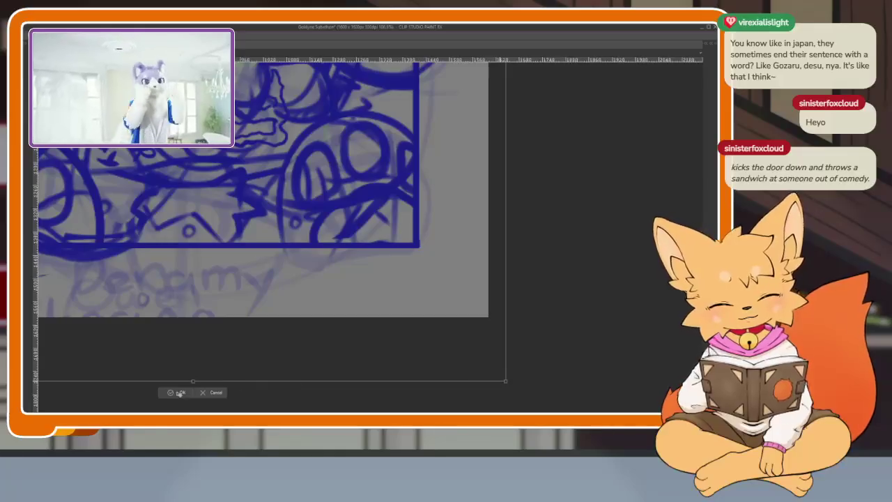
pyautogui.press('Return')
pyautogui.scroll(-3, 441, 279)
pyautogui.scroll(-2, 439, 271)
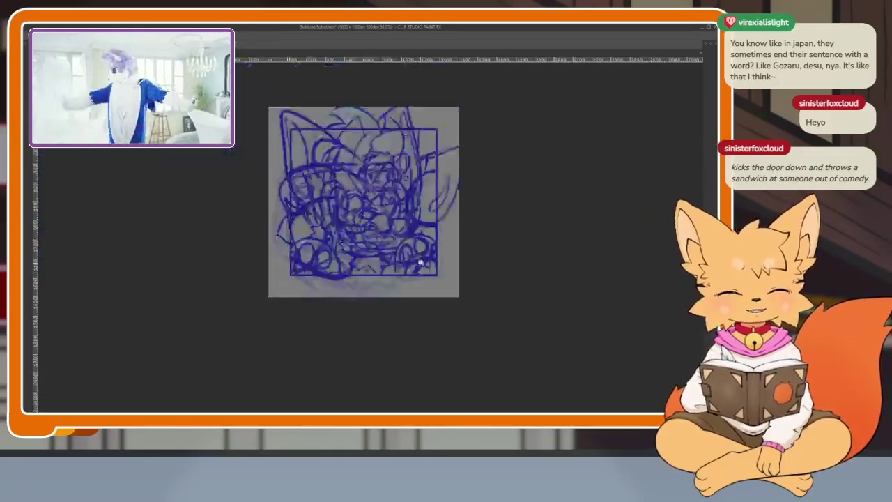
pyautogui.scroll(2, 439, 271)
pyautogui.scroll(1, 439, 271)
pyautogui.press('Tab')
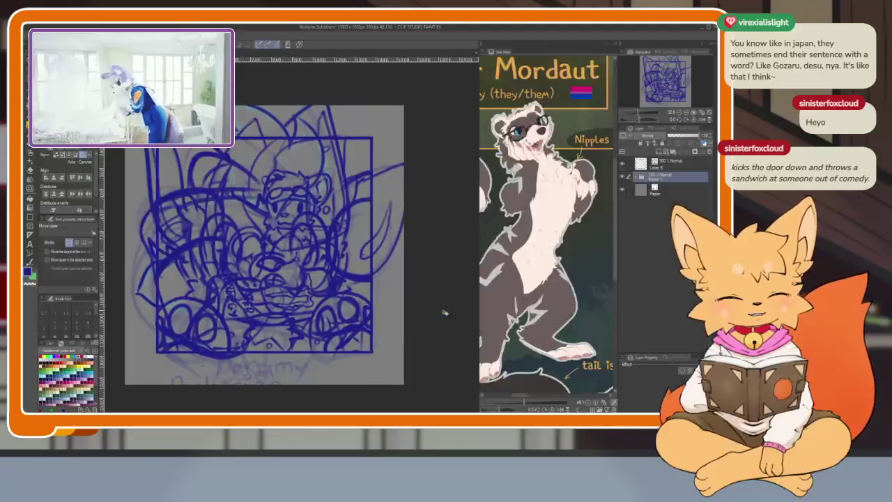
# - Shrink the sketch slightly with Ctrl+T, commit, and nudge it into place on the canvas
pyautogui.hotkey('ctrl', 't')
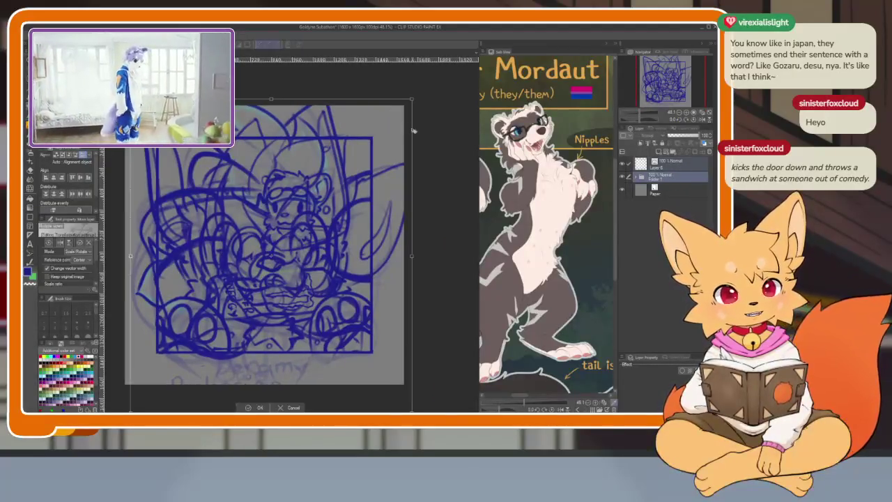
pyautogui.moveTo(411, 99); pyautogui.dragTo(406, 107)
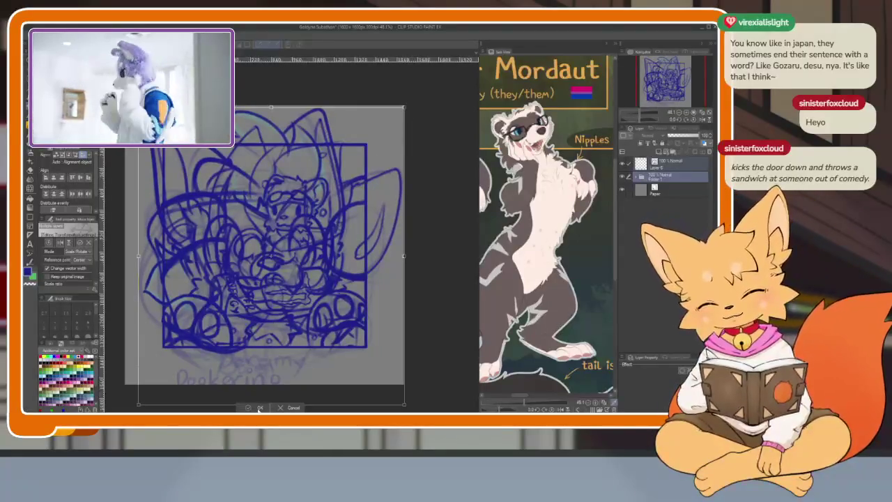
pyautogui.press('Return')
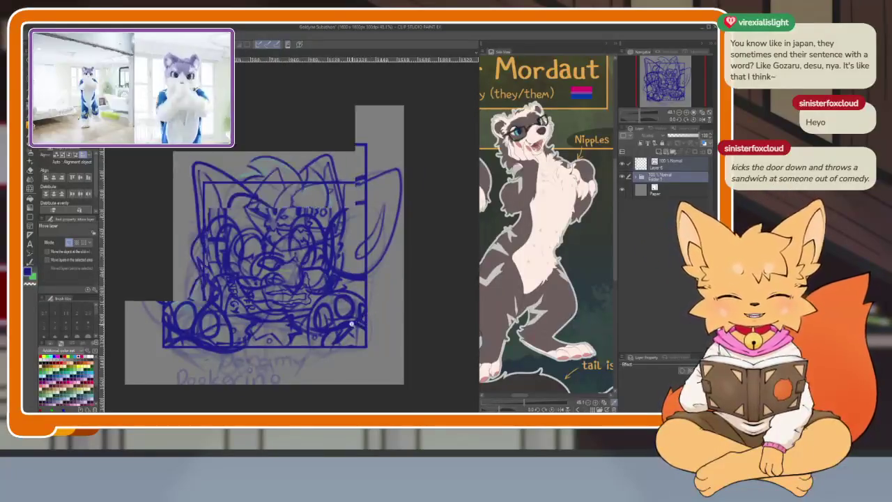
pyautogui.moveTo(364, 341); pyautogui.dragTo(370, 339)
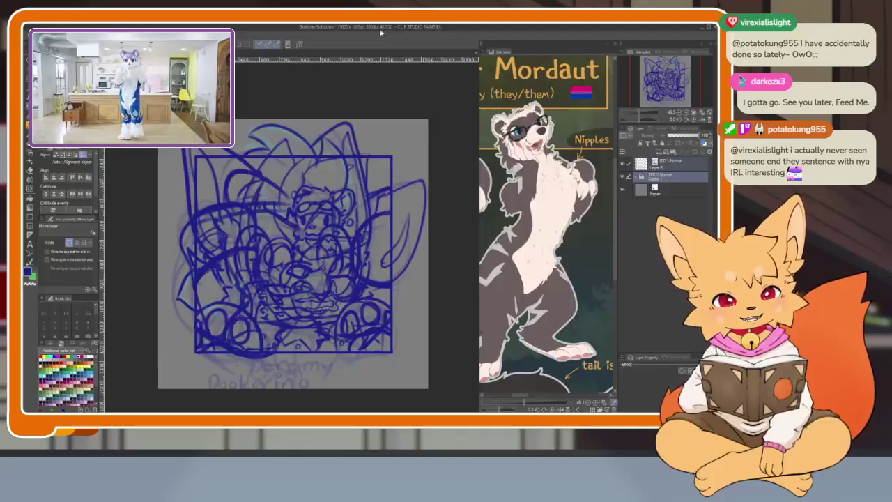
# - Expand the sketch folder and lower Folder 4's opacity to 31%
pyautogui.click(642, 177)
pyautogui.click(673, 135)
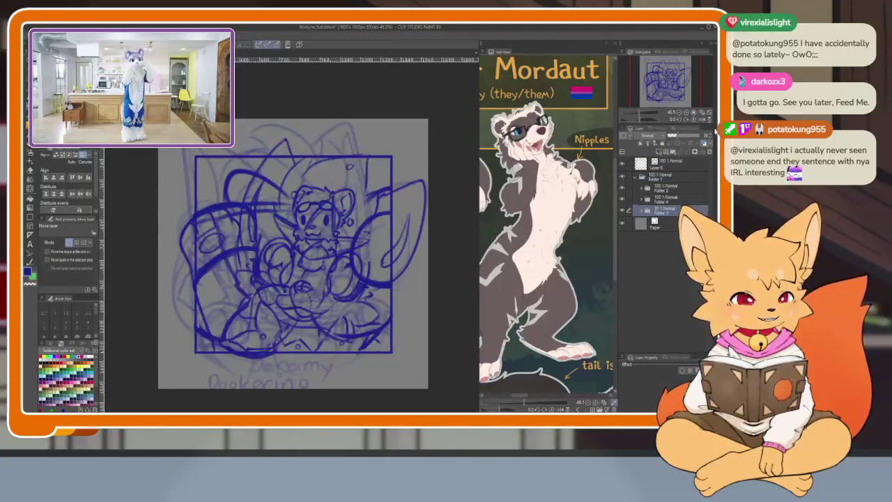
pyautogui.click(674, 201)
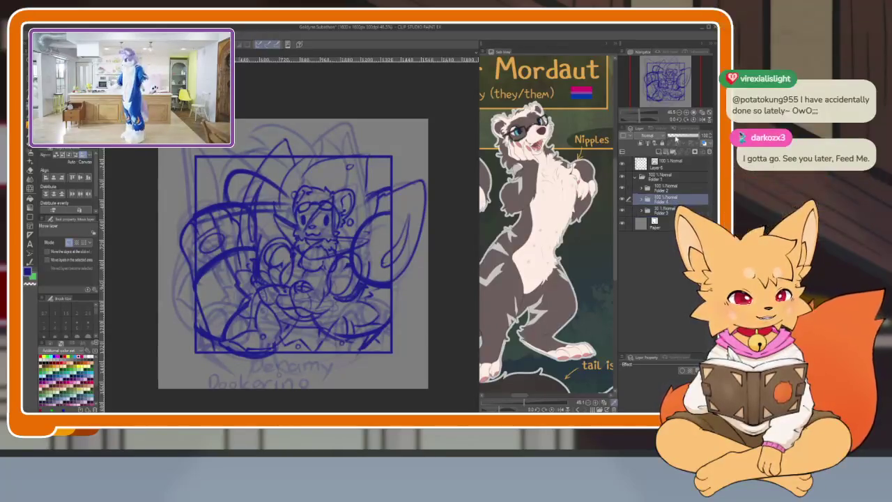
pyautogui.click(673, 136)
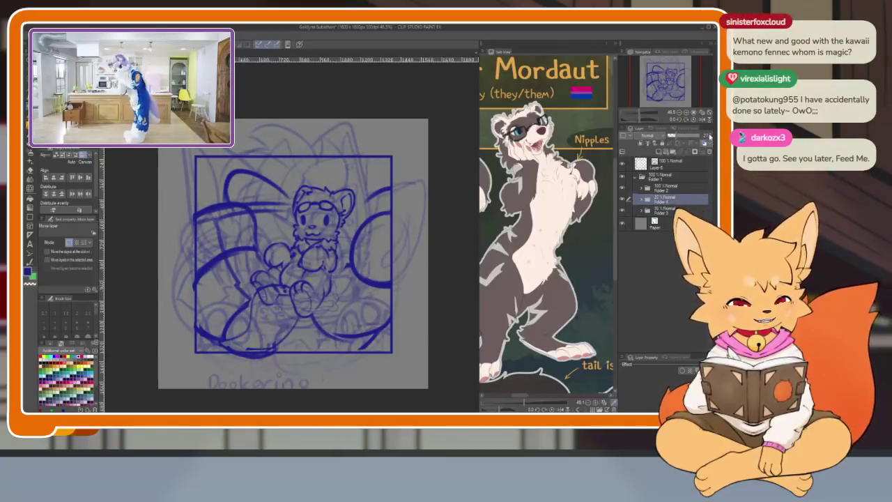
pyautogui.click(710, 136)
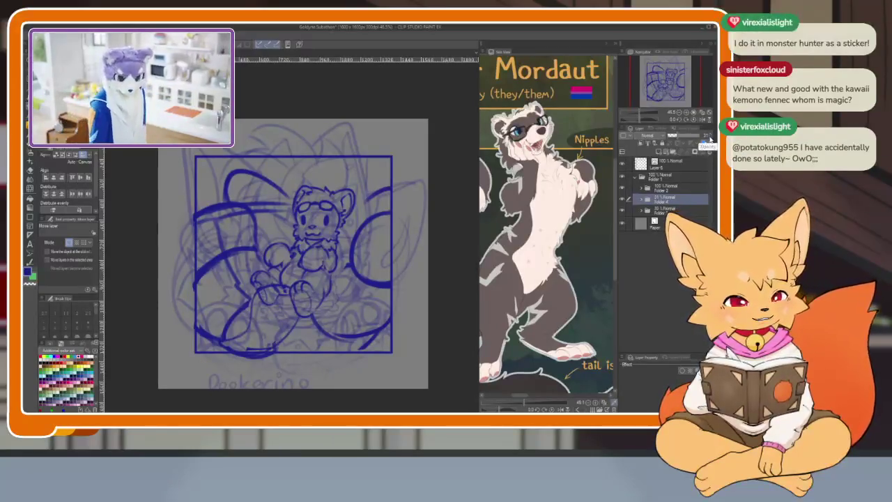
# - Fade Folder 2's opacity to about 15%
pyautogui.click(665, 186)
pyautogui.click(669, 136)
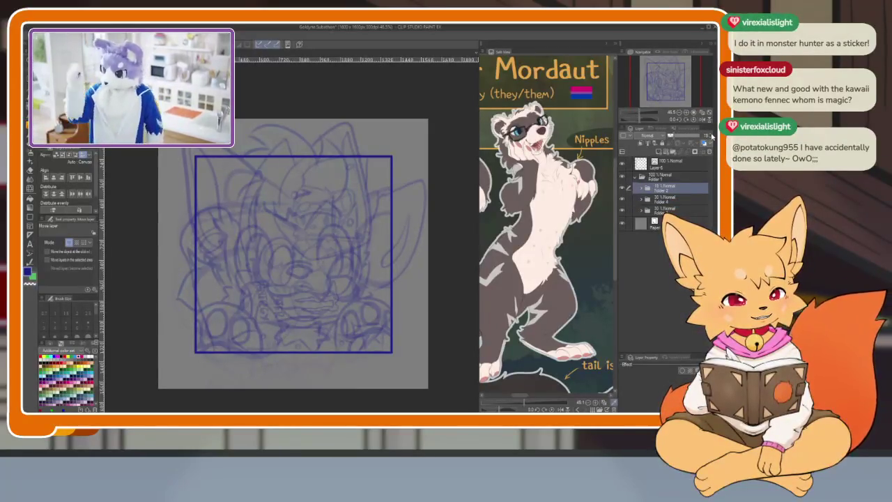
pyautogui.click(711, 138)
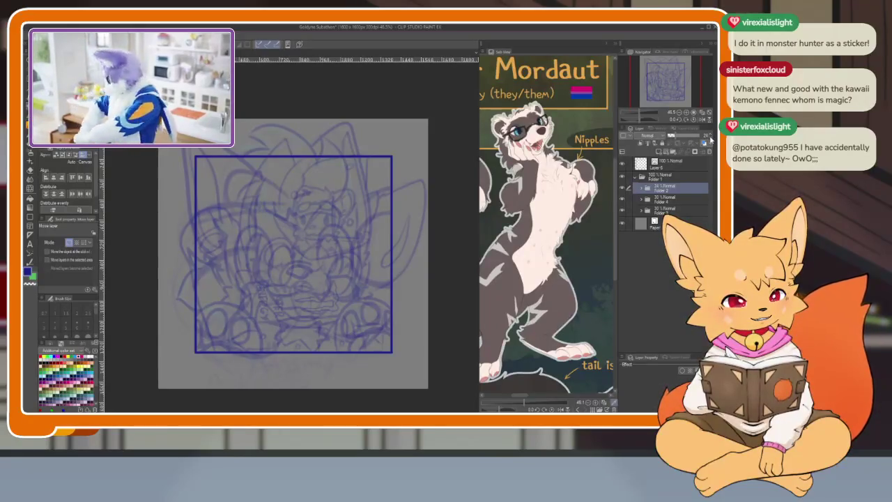
pyautogui.click(680, 136)
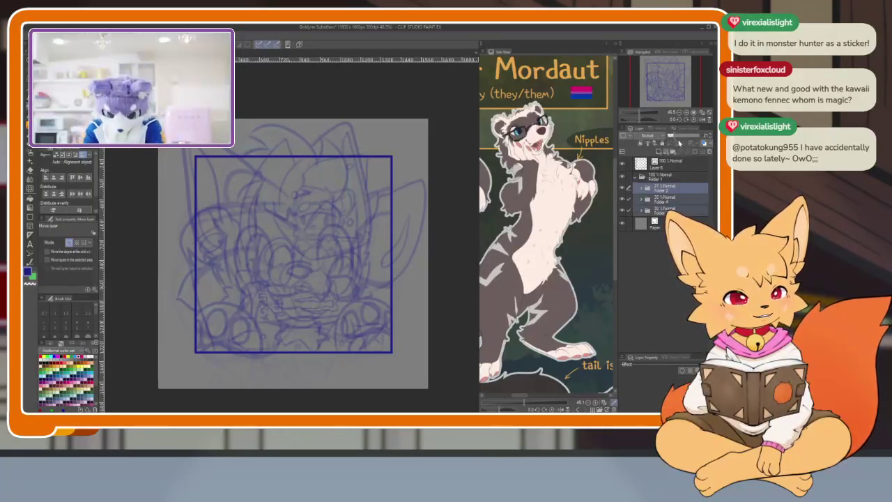
pyautogui.moveTo(679, 136); pyautogui.dragTo(671, 136)
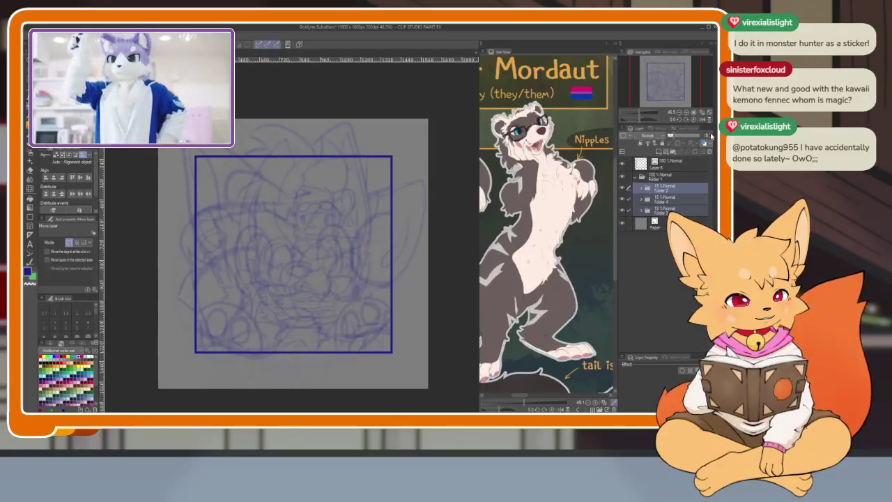
# - Hide the messy rough sketch and add new blank layers for the lineart
pyautogui.click(627, 199)
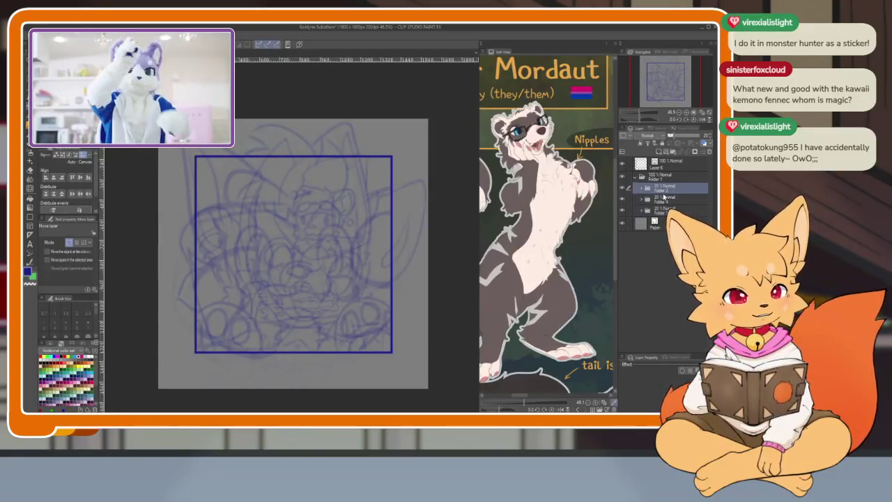
pyautogui.click(623, 188)
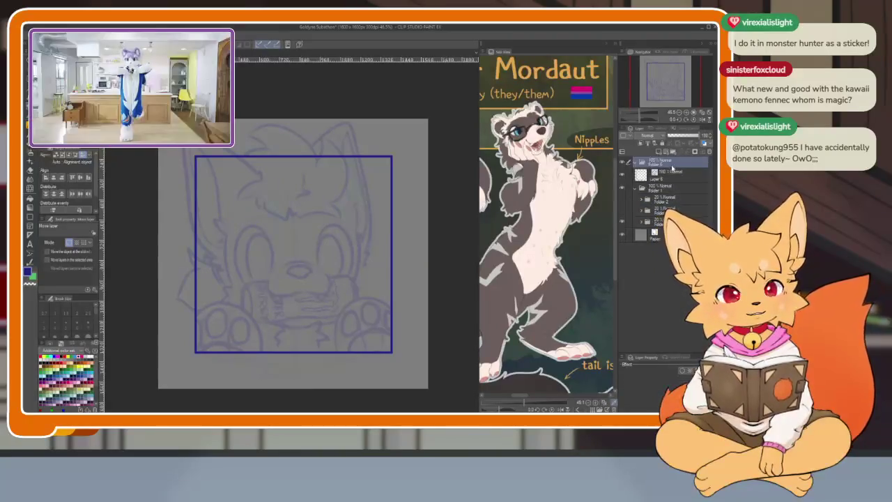
pyautogui.click(672, 152)
pyautogui.click(672, 151)
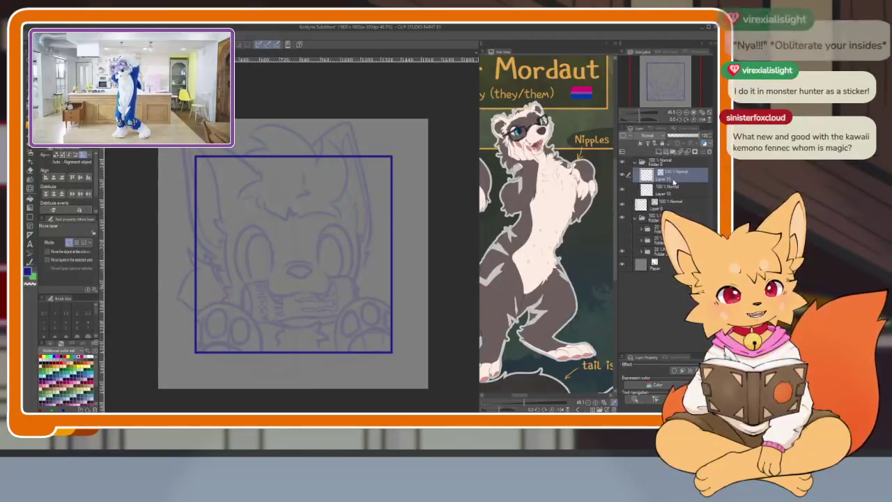
pyautogui.press('Tab')
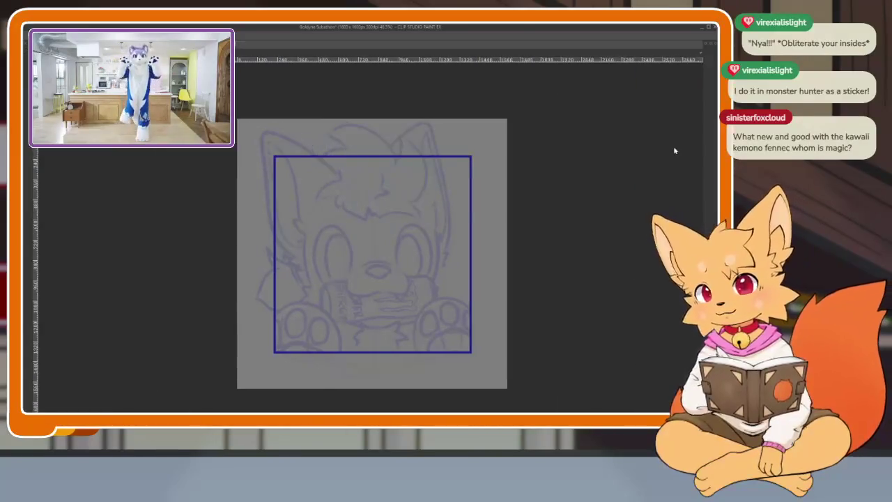
pyautogui.scroll(2, 422, 327)
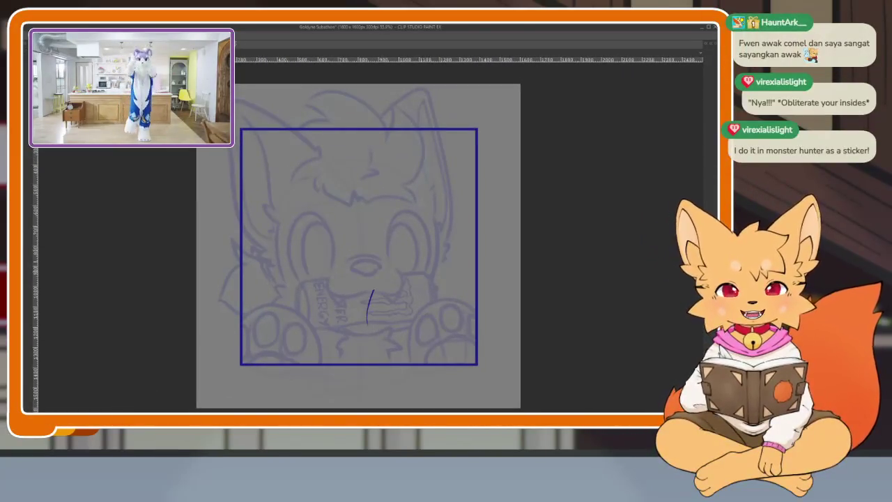
pyautogui.hotkey('ctrl', 'z')
pyautogui.scroll(2, 425, 314)
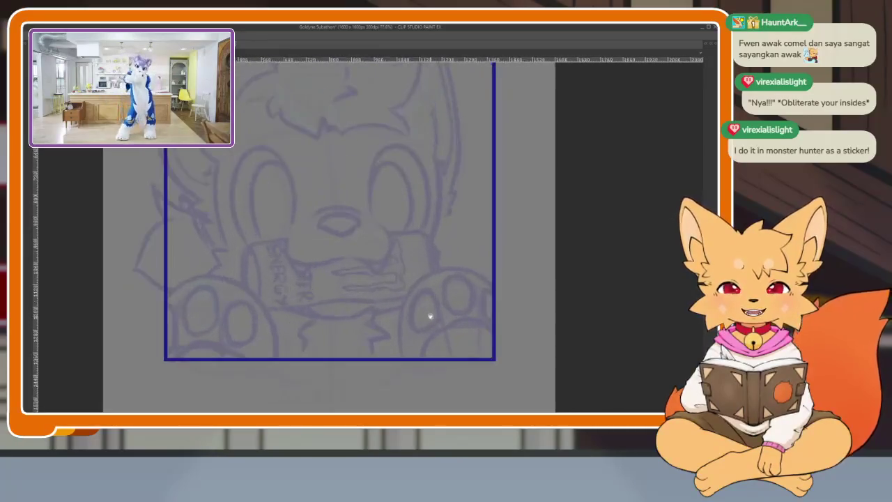
pyautogui.scroll(-1, 438, 296)
pyautogui.scroll(-1, 430, 311)
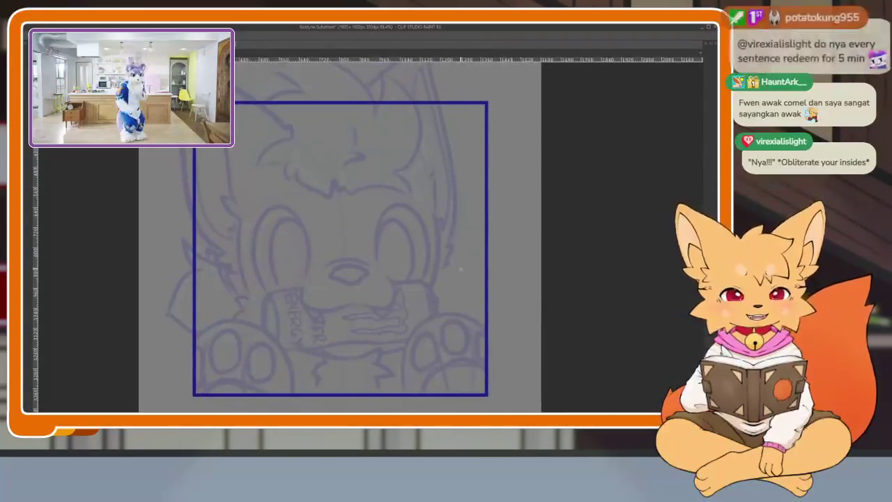
pyautogui.scroll(-1, 447, 315)
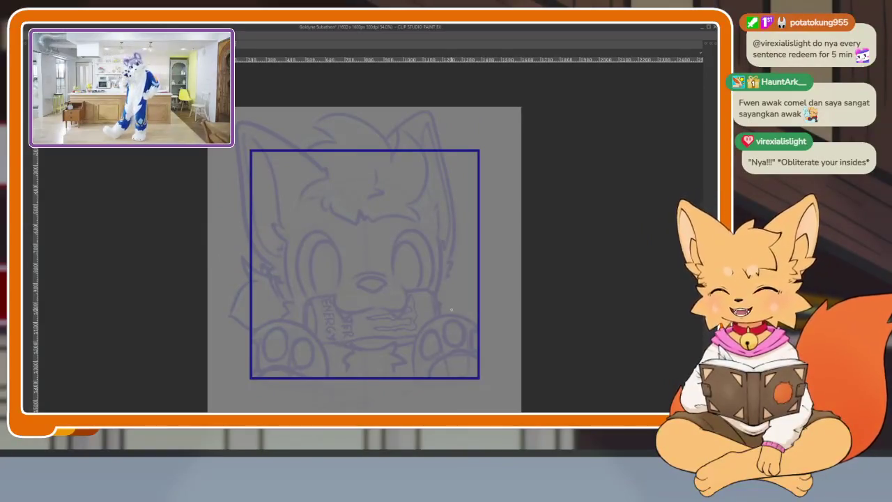
pyautogui.press('h')
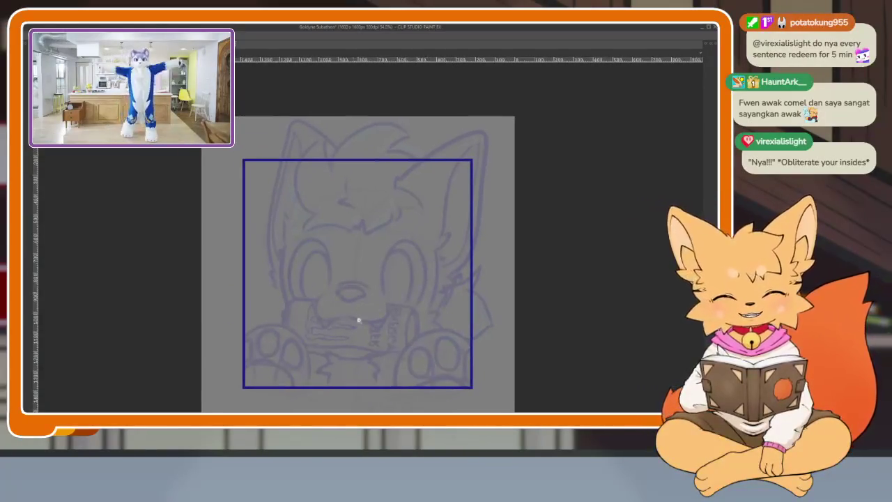
pyautogui.scroll(1, 348, 321)
pyautogui.press('Tab')
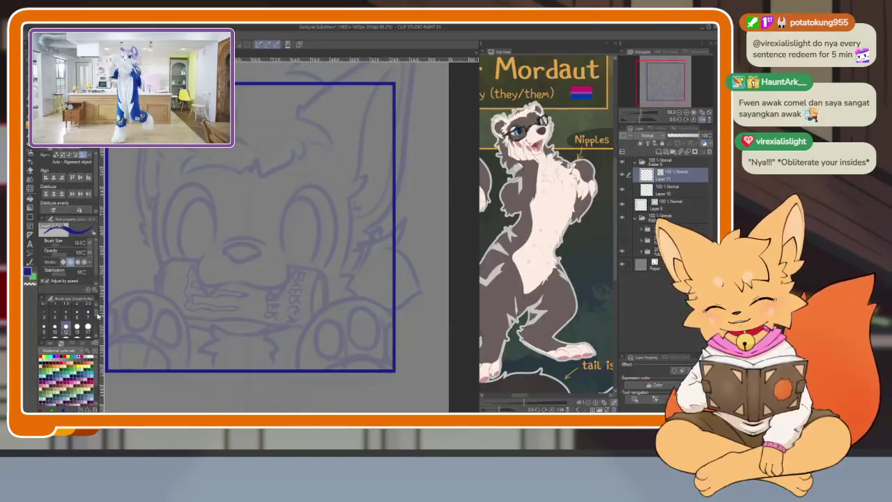
pyautogui.press('Tab')
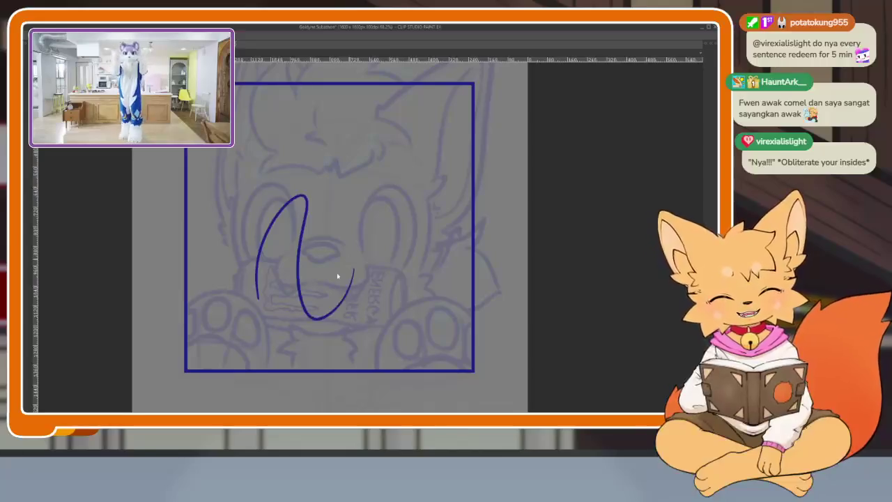
pyautogui.hotkey('ctrl', 'z')
pyautogui.scroll(3, 324, 331)
pyautogui.scroll(-1, 339, 325)
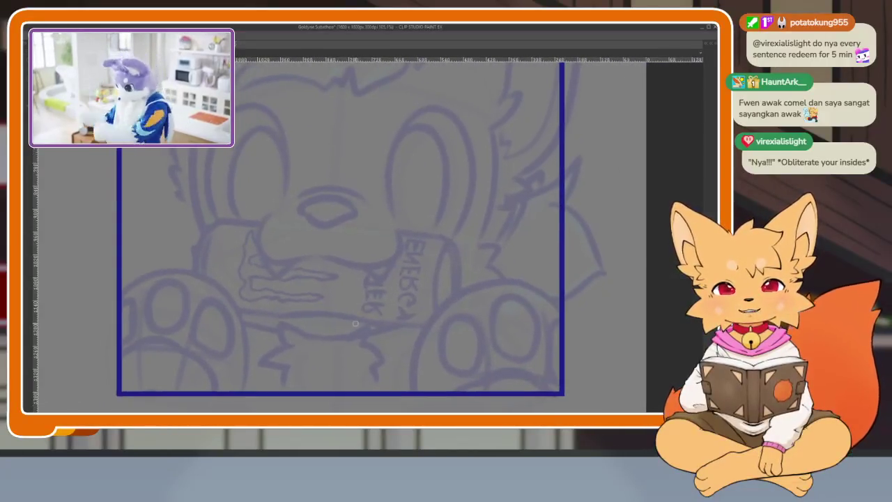
pyautogui.press('Tab')
pyautogui.press('Tab')
pyautogui.moveTo(318, 147)
pyautogui.mouseDown()
pyautogui.moveTo(264, 290)
pyautogui.moveTo(385, 331)
pyautogui.mouseUp()
pyautogui.hotkey('ctrl', 'z')
pyautogui.scroll(2, 364, 315)
pyautogui.scroll(1, 362, 334)
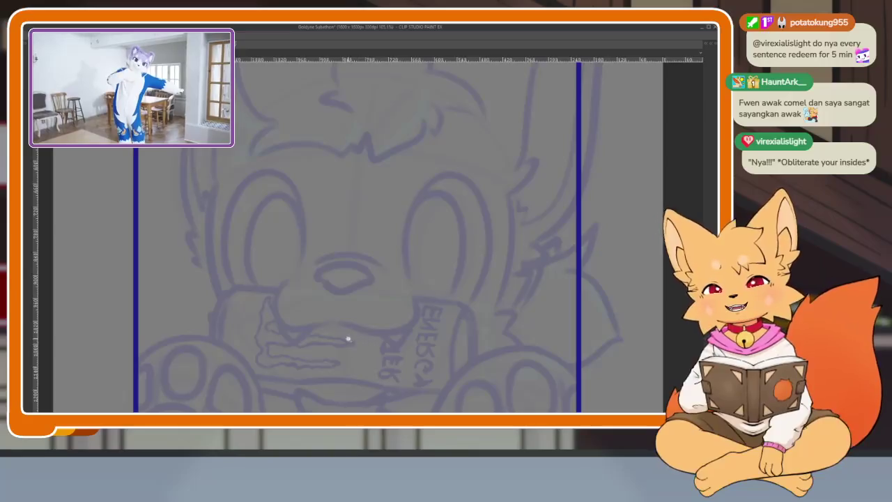
pyautogui.scroll(1, 348, 339)
pyautogui.scroll(1, 350, 351)
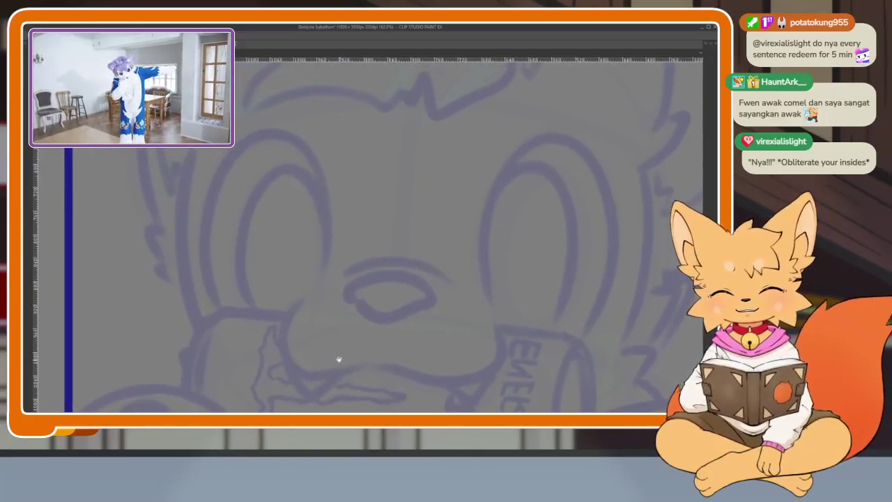
pyautogui.scroll(-3, 426, 344)
pyautogui.scroll(1, 514, 329)
pyautogui.scroll(2, 446, 368)
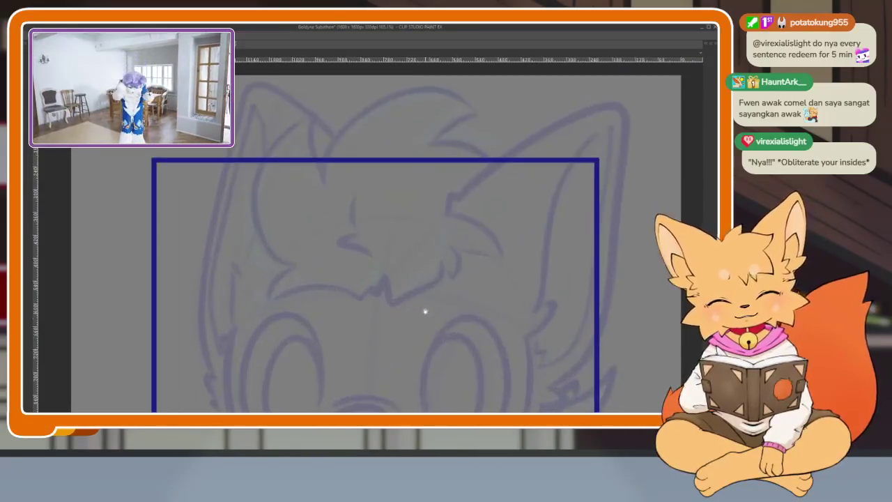
pyautogui.scroll(-1, 433, 334)
pyautogui.scroll(2, 400, 331)
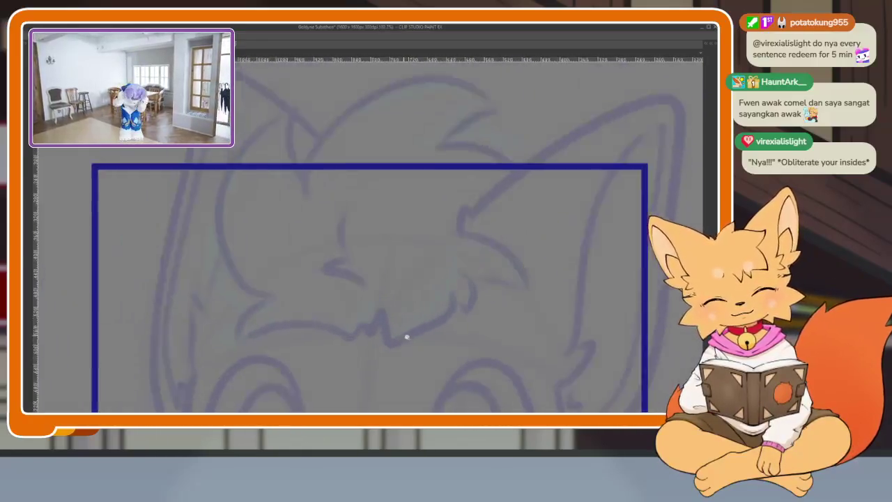
pyautogui.scroll(1, 403, 335)
pyautogui.moveTo(441, 212); pyautogui.dragTo(470, 288)
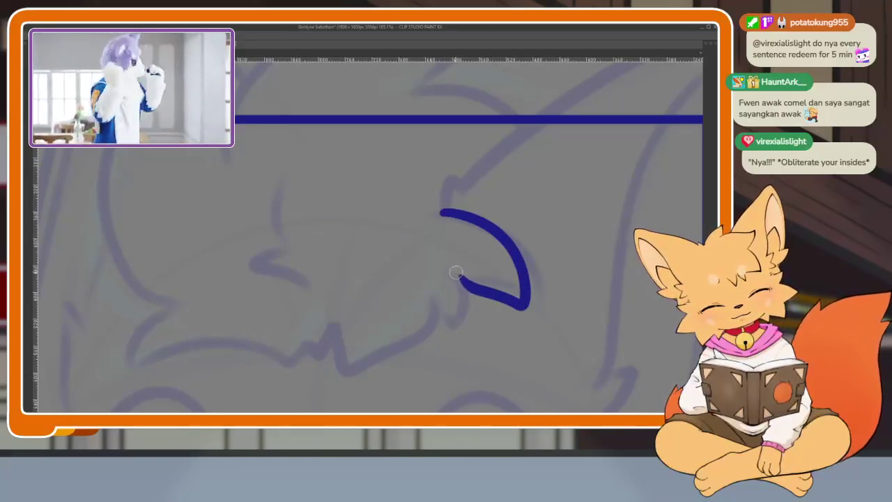
# - Draw a hooked segment below the curve, then undo it and the first tuft stroke
pyautogui.moveTo(458, 276); pyautogui.dragTo(450, 330)
pyautogui.scroll(2, 443, 257)
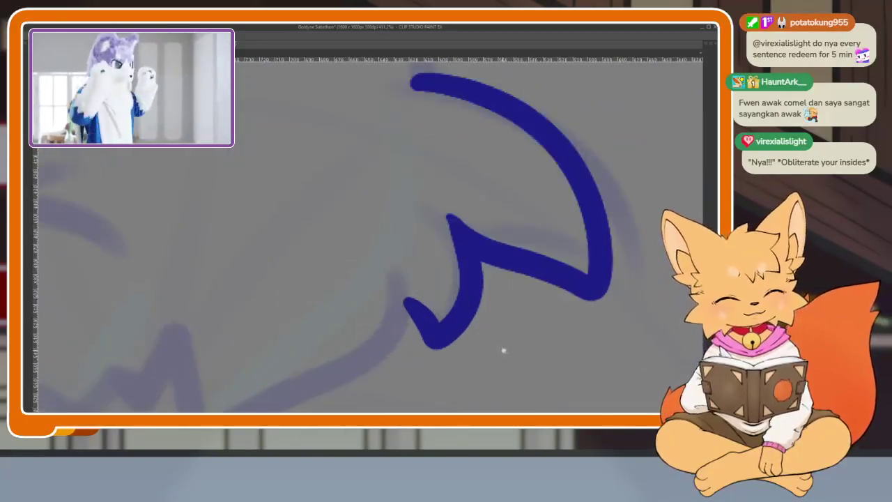
pyautogui.scroll(-2, 501, 286)
pyautogui.scroll(1, 496, 315)
pyautogui.scroll(-4, 496, 319)
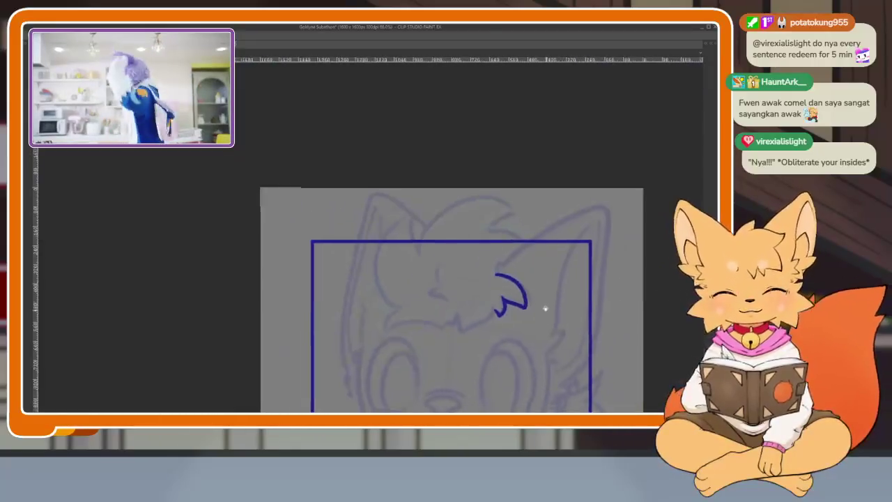
pyautogui.scroll(1, 546, 311)
pyautogui.scroll(3, 525, 299)
pyautogui.scroll(2, 532, 287)
pyautogui.hotkey('ctrl', 'z')
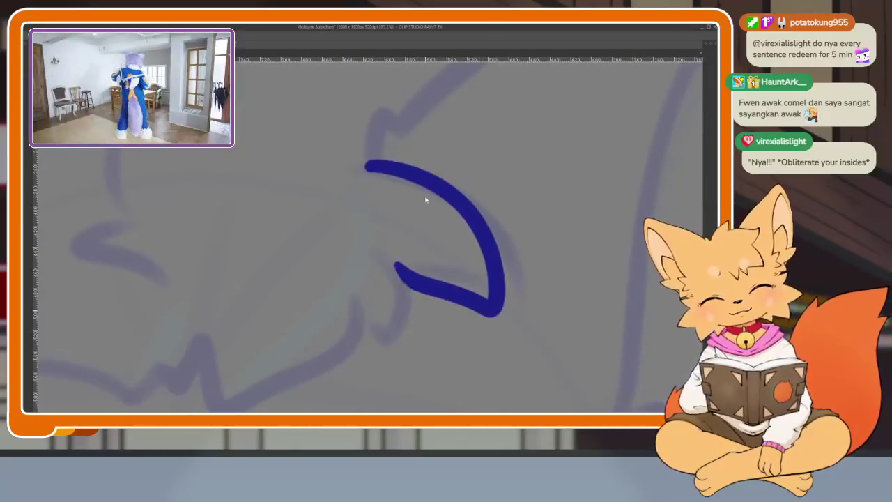
pyautogui.hotkey('ctrl', 'z')
# - Redraw the tuft's curved hook as one clean stroke
pyautogui.moveTo(394, 165)
pyautogui.mouseDown()
pyautogui.moveTo(488, 251)
pyautogui.moveTo(478, 311)
pyautogui.moveTo(418, 291)
pyautogui.mouseUp()
pyautogui.scroll(1, 432, 286)
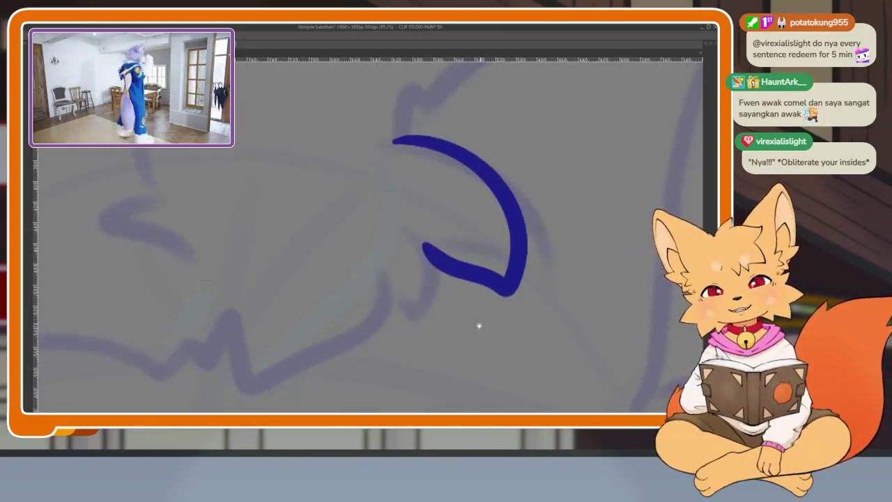
pyautogui.scroll(2, 480, 323)
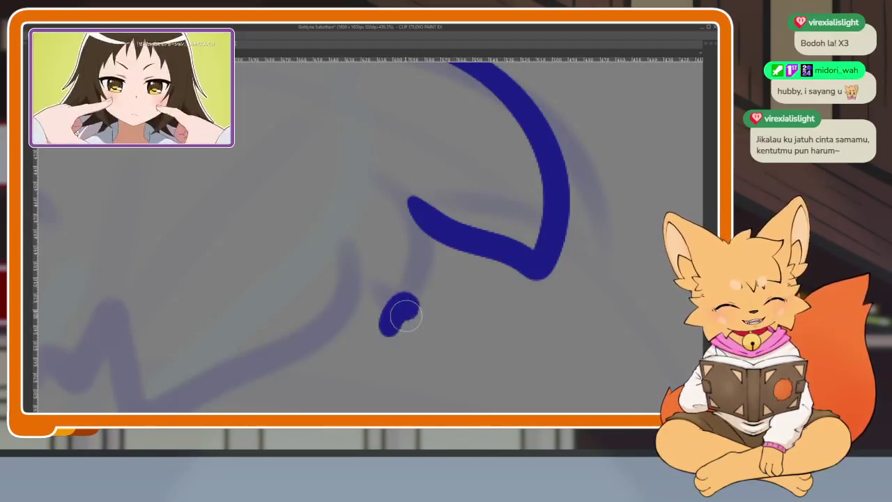
# - Ink the tuft's descending edge from its left end, redrawing it once
pyautogui.scroll(2, 425, 323)
pyautogui.scroll(1, 432, 325)
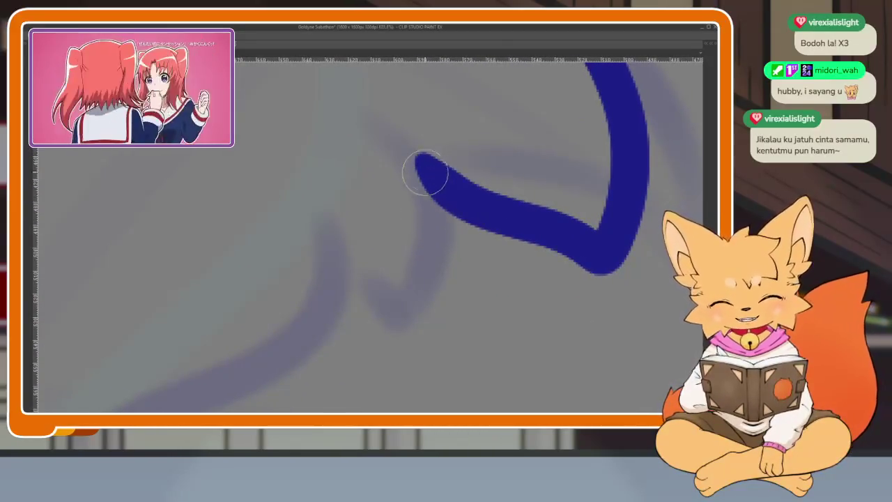
pyautogui.moveTo(426, 164)
pyautogui.mouseDown()
pyautogui.moveTo(440, 202)
pyautogui.moveTo(405, 301)
pyautogui.mouseUp()
pyautogui.hotkey('ctrl', 'z')
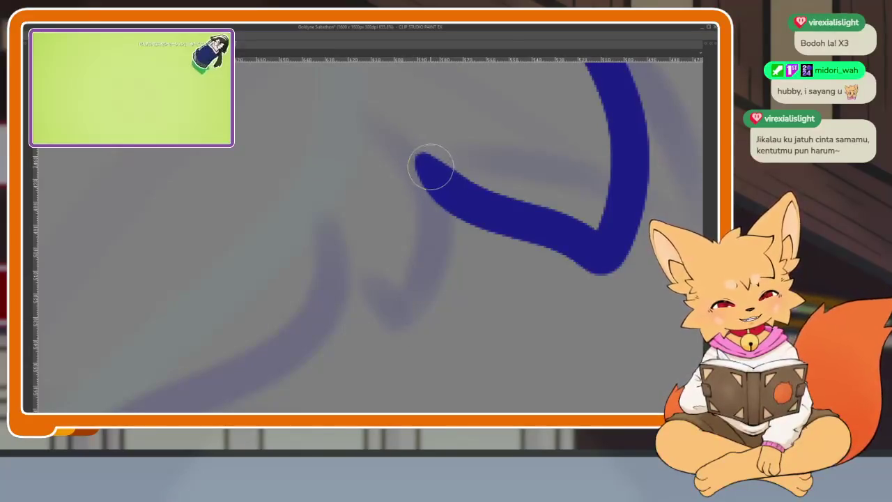
pyautogui.moveTo(428, 163)
pyautogui.mouseDown()
pyautogui.moveTo(428, 272)
pyautogui.moveTo(375, 298)
pyautogui.mouseUp()
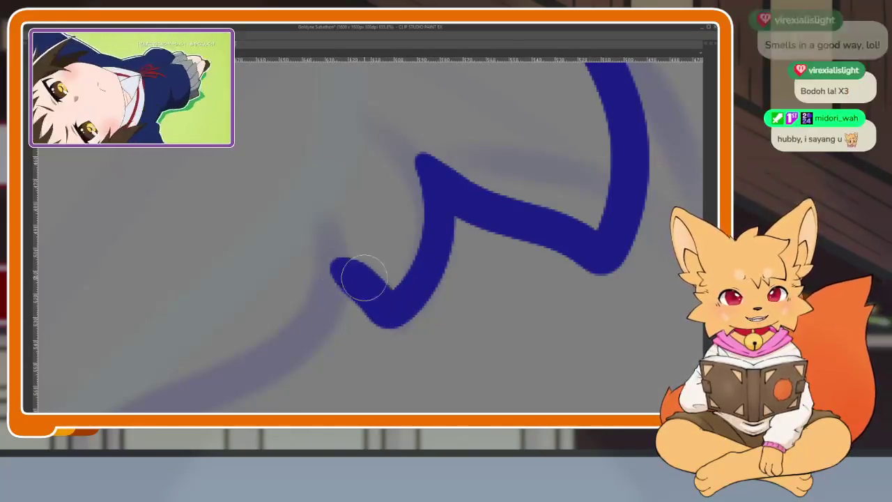
pyautogui.scroll(-2, 446, 319)
pyautogui.scroll(1, 490, 297)
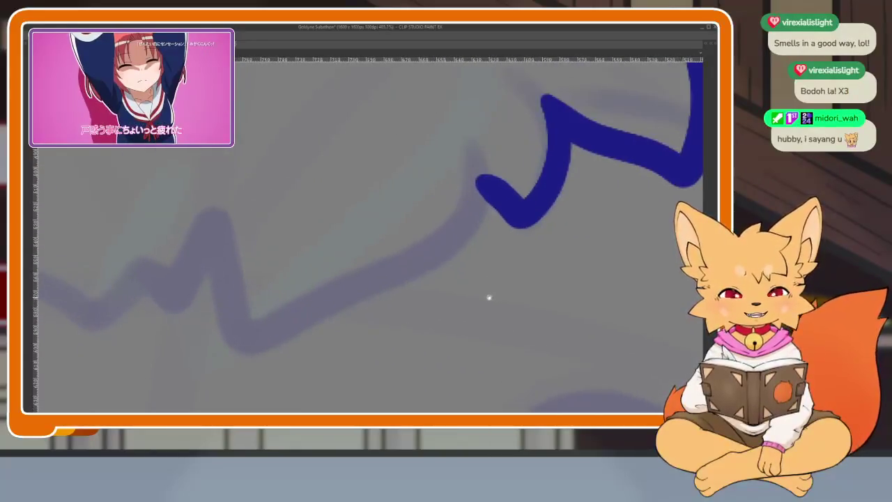
pyautogui.moveTo(482, 312); pyautogui.dragTo(499, 315)
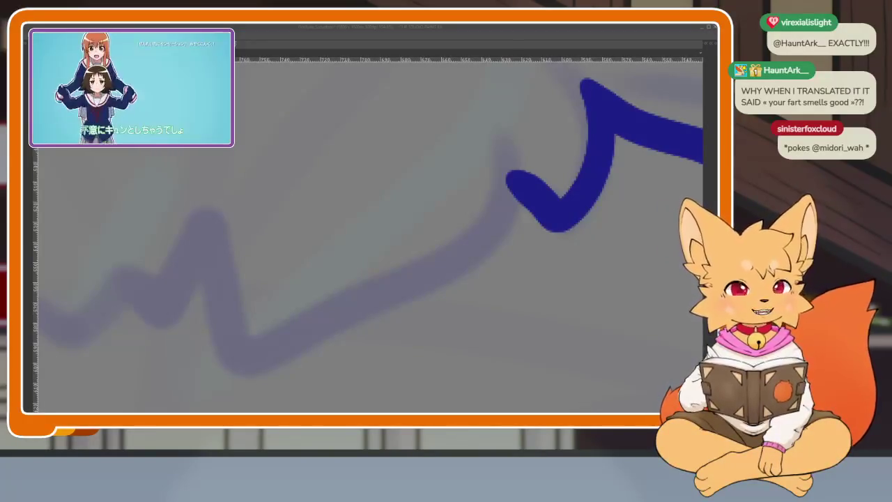
# - Add jagged zigzag strokes running down-left from the peak, removing a stray mark
pyautogui.moveTo(429, 293); pyautogui.dragTo(466, 273)
pyautogui.hotkey('ctrl', 'z')
pyautogui.moveTo(526, 165)
pyautogui.mouseDown()
pyautogui.moveTo(277, 347)
pyautogui.moveTo(239, 249)
pyautogui.mouseUp()
pyautogui.moveTo(418, 174)
pyautogui.mouseDown()
pyautogui.moveTo(384, 292)
pyautogui.moveTo(339, 249)
pyautogui.mouseUp()
pyautogui.scroll(-5, 472, 292)
pyautogui.scroll(5, 472, 293)
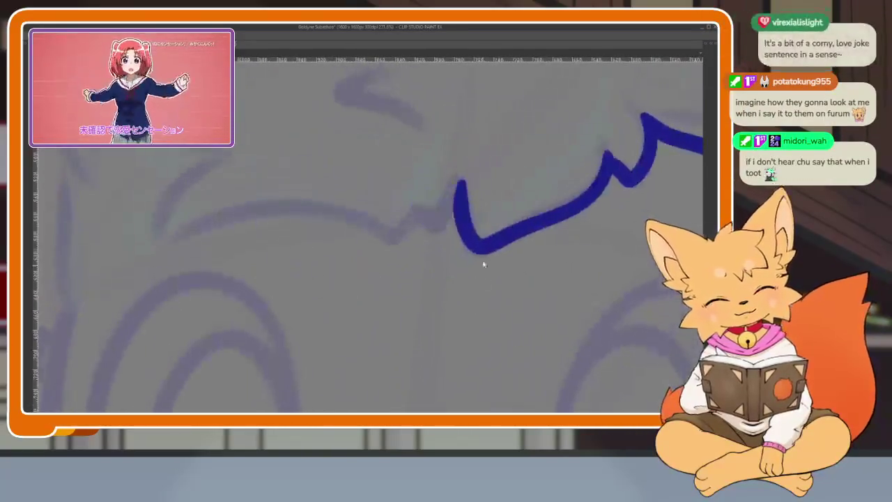
pyautogui.scroll(-3, 580, 257)
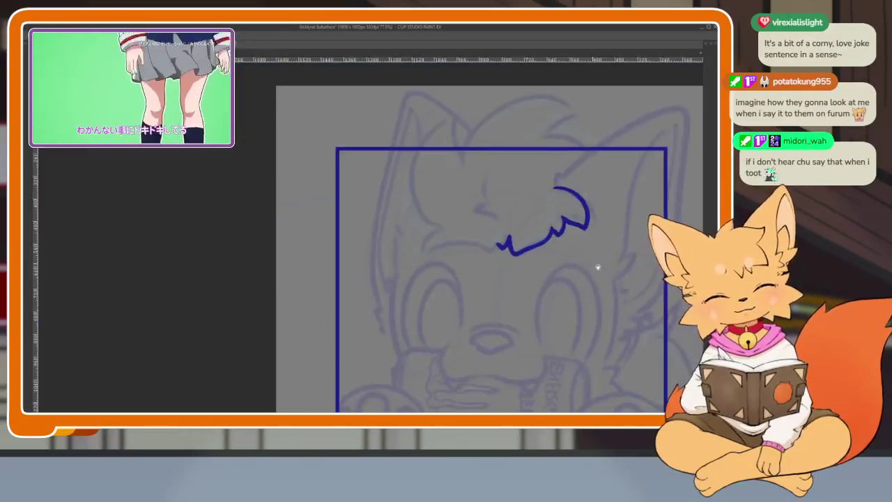
pyautogui.moveTo(580, 257); pyautogui.dragTo(506, 313)
pyautogui.scroll(2, 506, 313)
pyautogui.scroll(2, 485, 284)
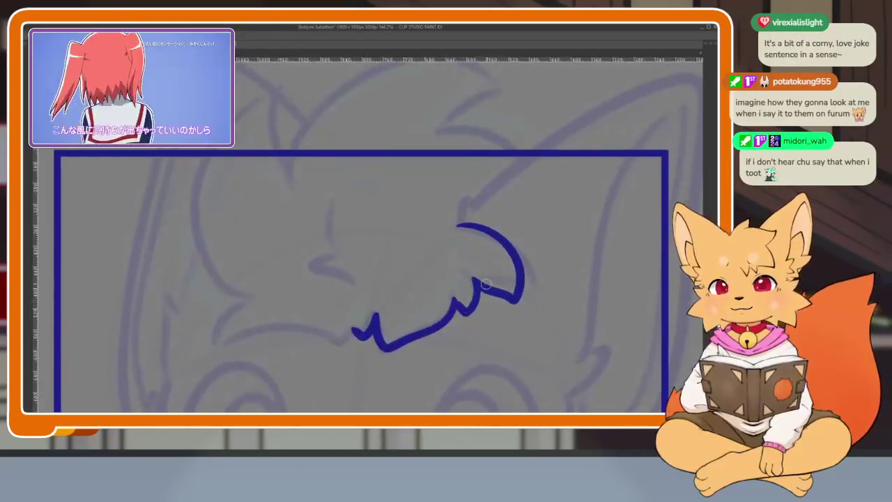
pyautogui.scroll(-2, 473, 309)
pyautogui.scroll(3, 474, 308)
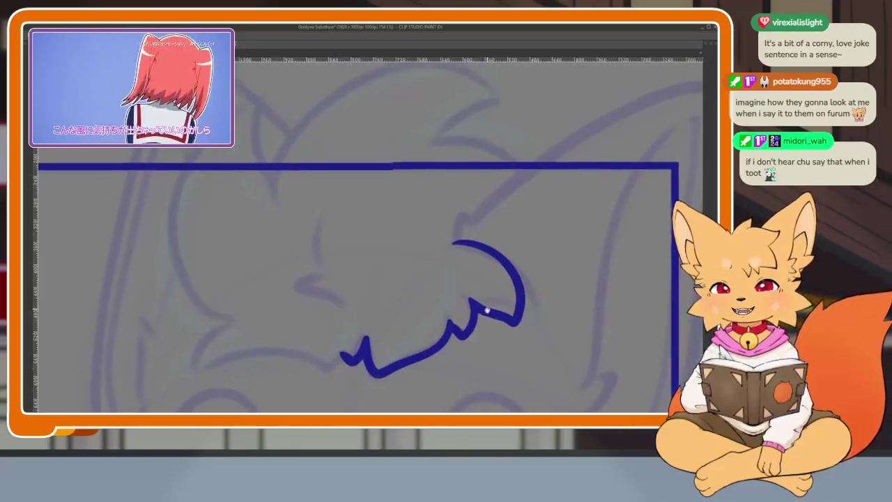
pyautogui.scroll(-1, 488, 308)
pyautogui.scroll(-1, 481, 320)
pyautogui.scroll(1, 478, 324)
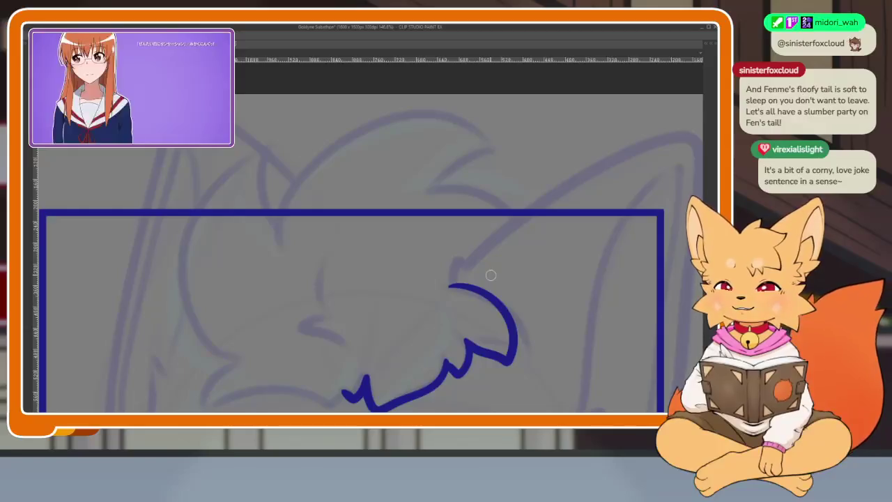
pyautogui.moveTo(281, 332); pyautogui.dragTo(293, 315)
pyautogui.hotkey('ctrl', 'z')
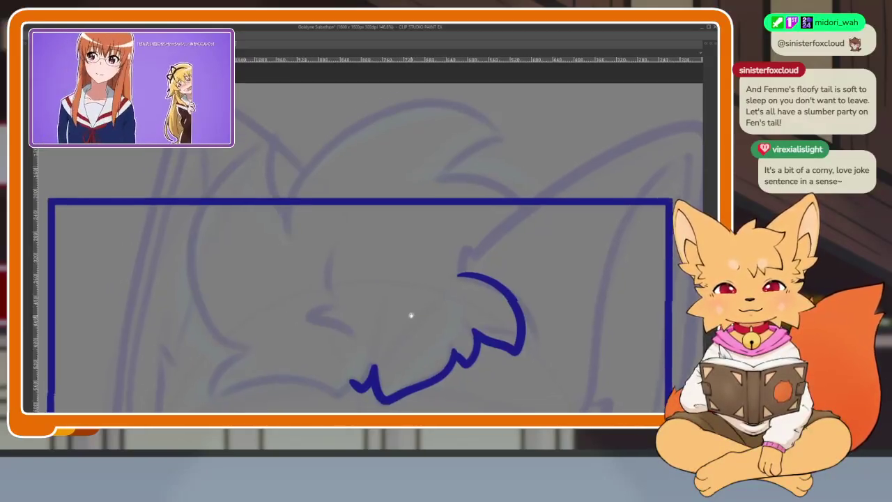
pyautogui.scroll(-2, 410, 313)
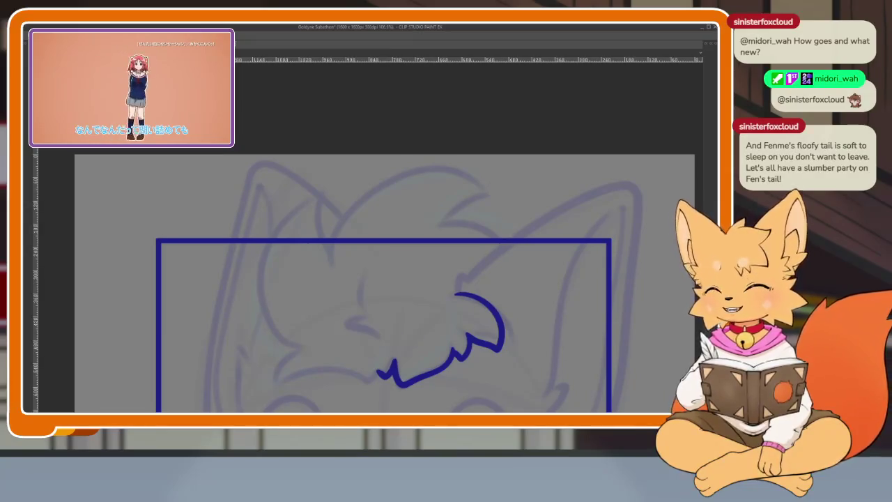
pyautogui.hotkey('ctrl', 'z')
pyautogui.scroll(2, 430, 314)
pyautogui.scroll(2, 418, 317)
pyautogui.scroll(2, 420, 321)
pyautogui.scroll(2, 432, 323)
pyautogui.scroll(1, 446, 328)
pyautogui.scroll(2, 488, 341)
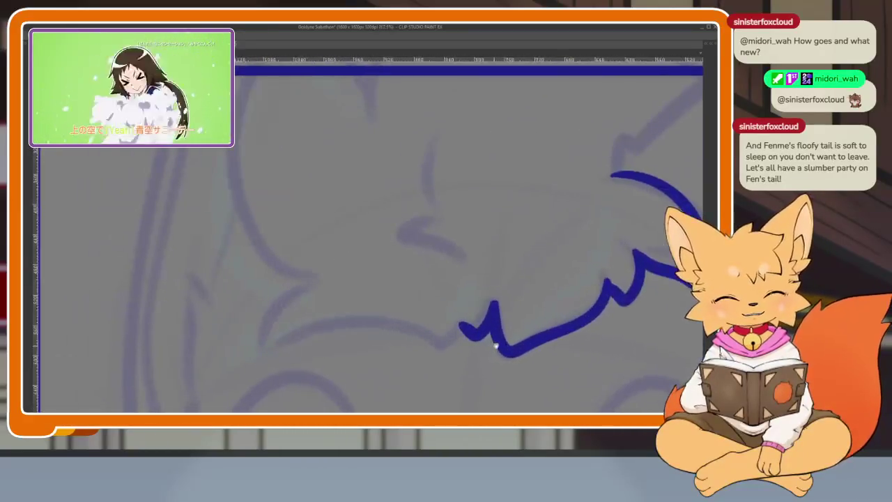
pyautogui.scroll(2, 466, 353)
# - Carry the zigzag stroke far left across the head, then draw the left ear's outer curve upward
pyautogui.moveTo(488, 310)
pyautogui.mouseDown()
pyautogui.moveTo(439, 352)
pyautogui.moveTo(361, 314)
pyautogui.moveTo(185, 325)
pyautogui.moveTo(138, 340)
pyautogui.mouseUp()
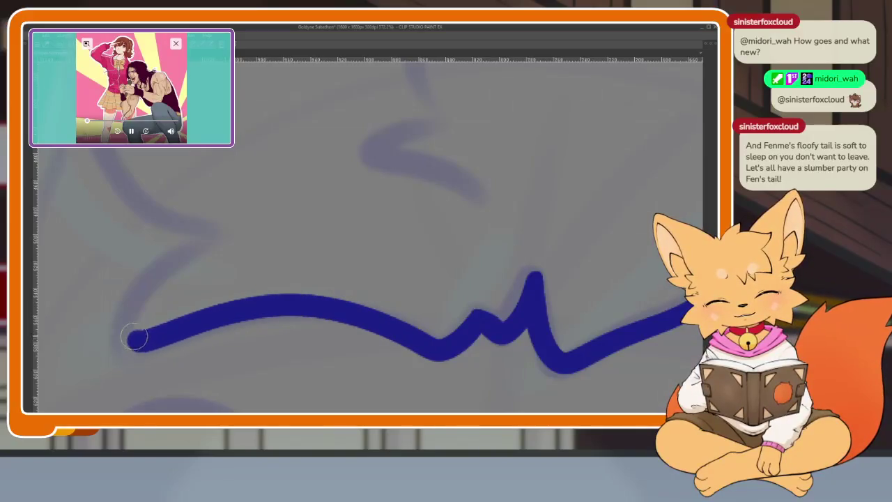
pyautogui.scroll(-5, 488, 260)
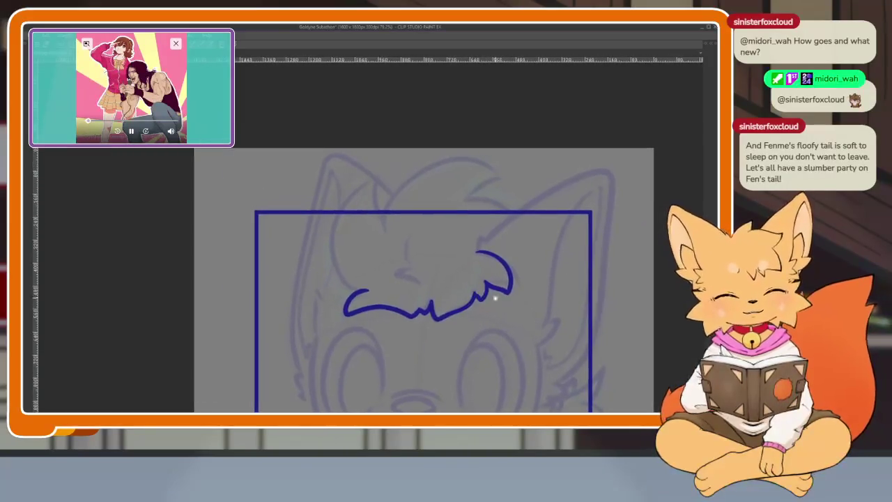
pyautogui.scroll(4, 524, 279)
pyautogui.scroll(2, 524, 278)
pyautogui.scroll(1, 480, 328)
pyautogui.scroll(2, 411, 330)
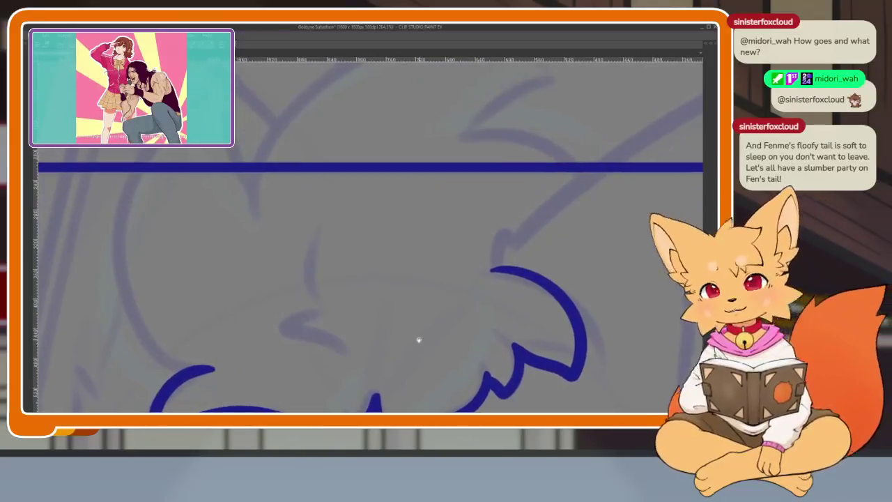
pyautogui.scroll(1, 418, 339)
pyautogui.scroll(-1, 400, 343)
pyautogui.scroll(-1, 393, 351)
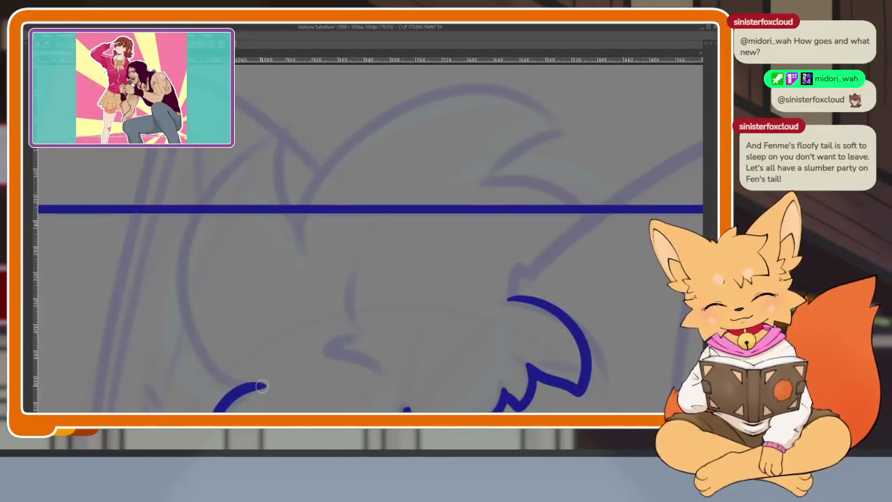
pyautogui.moveTo(219, 362); pyautogui.dragTo(192, 264)
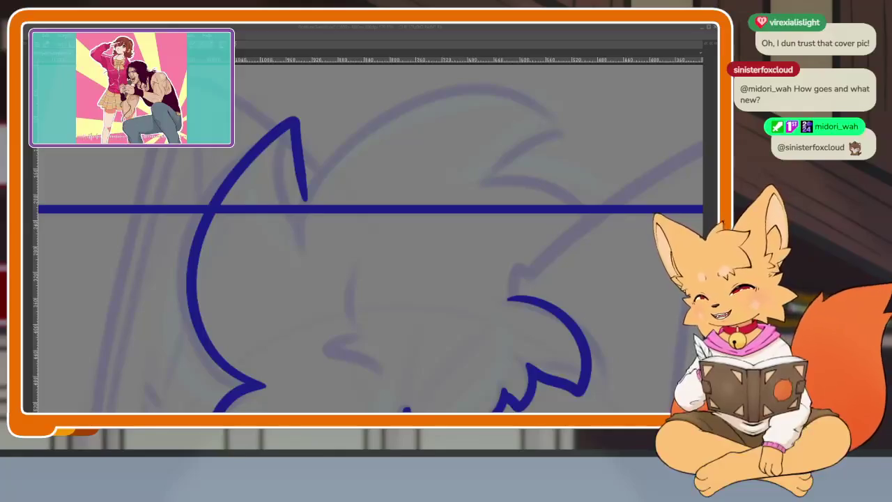
# - Add a short tuft stroke and sweep the arched top of the hair tuft
pyautogui.moveTo(356, 304); pyautogui.dragTo(363, 293)
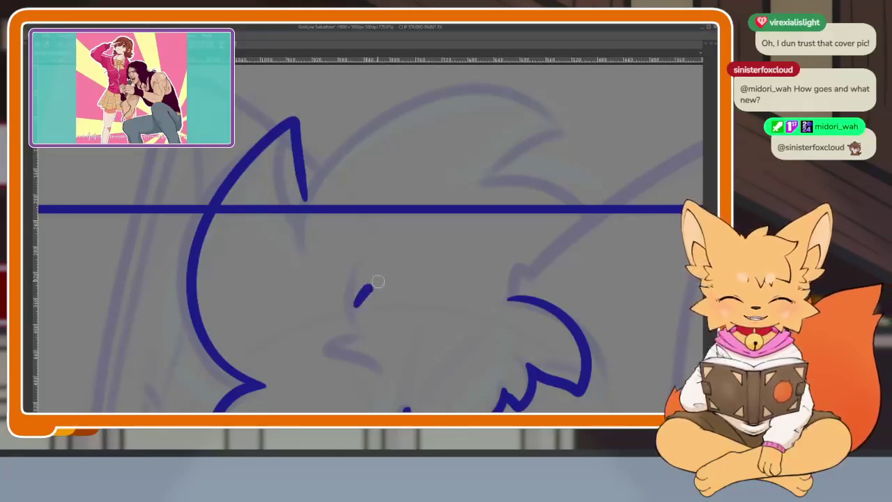
pyautogui.scroll(3, 408, 305)
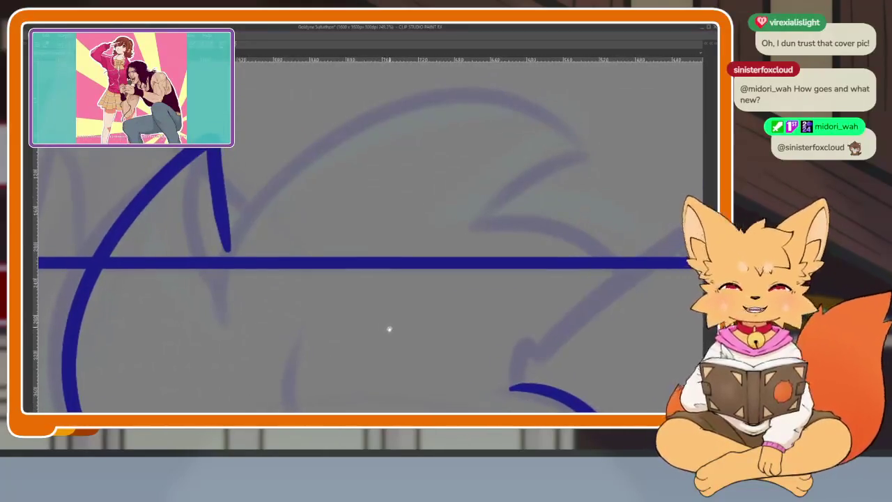
pyautogui.scroll(2, 405, 317)
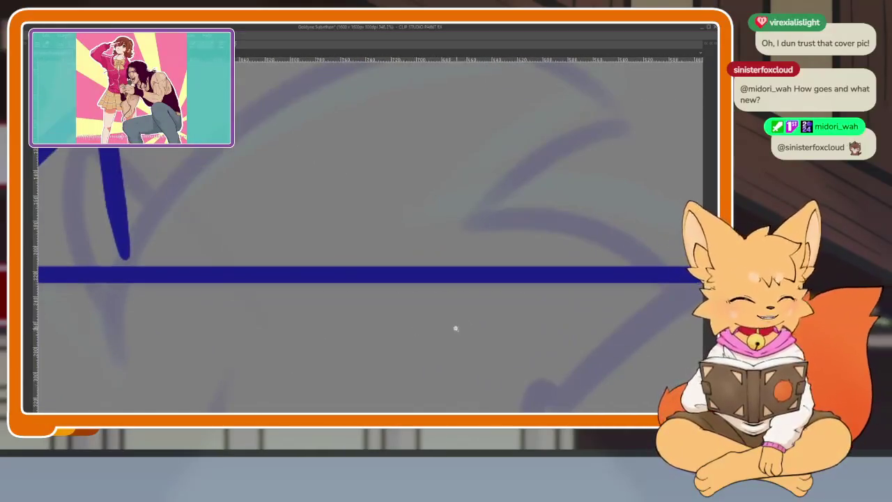
pyautogui.scroll(2, 450, 329)
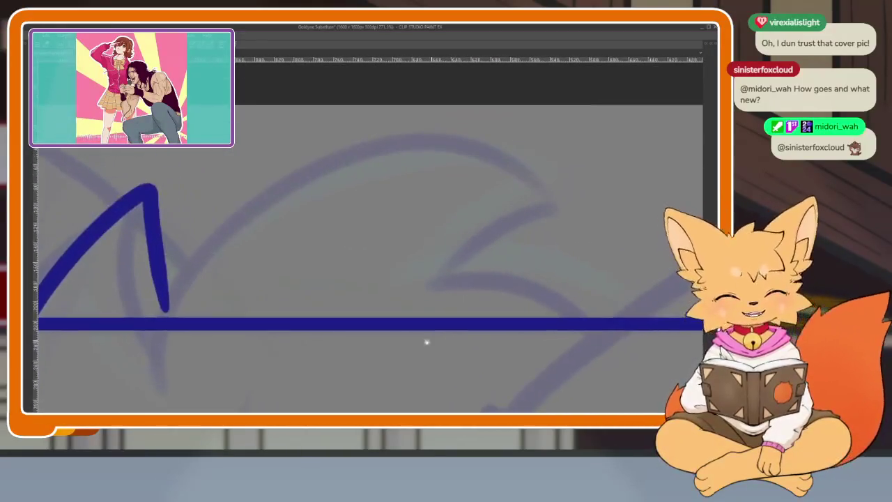
pyautogui.moveTo(169, 312)
pyautogui.mouseDown()
pyautogui.moveTo(334, 168)
pyautogui.moveTo(549, 193)
pyautogui.moveTo(468, 269)
pyautogui.mouseUp()
# - Draw the curl along the tuft's right side
pyautogui.scroll(-3, 442, 243)
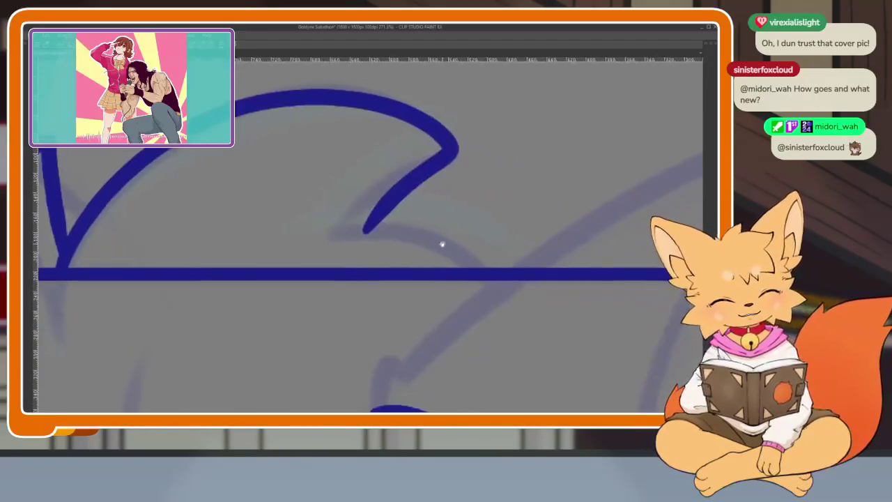
pyautogui.scroll(-3, 470, 257)
pyautogui.scroll(2, 427, 299)
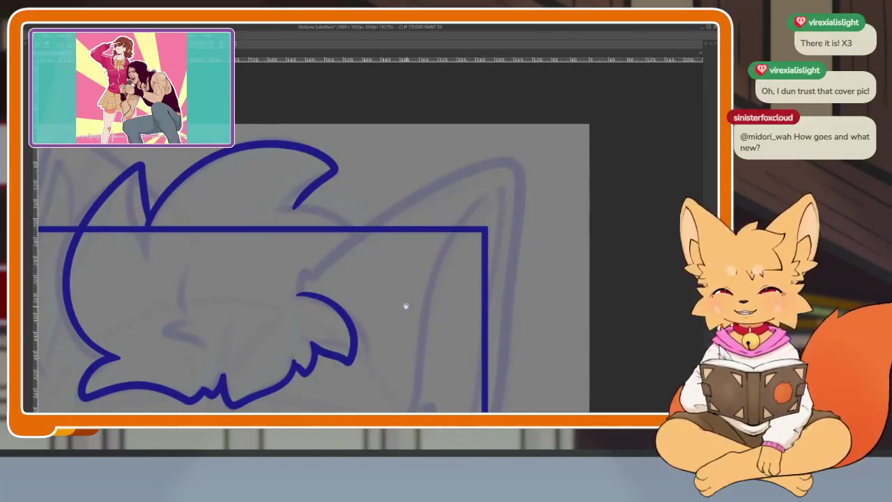
pyautogui.scroll(3, 407, 307)
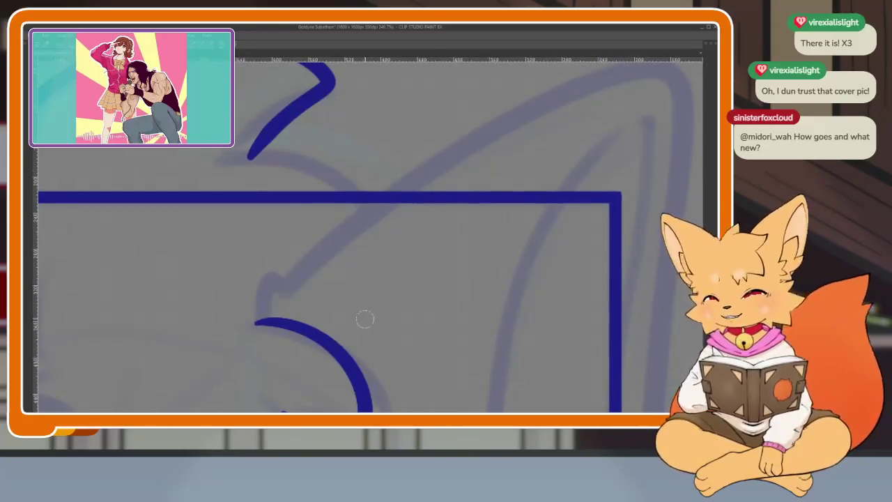
pyautogui.scroll(2, 333, 334)
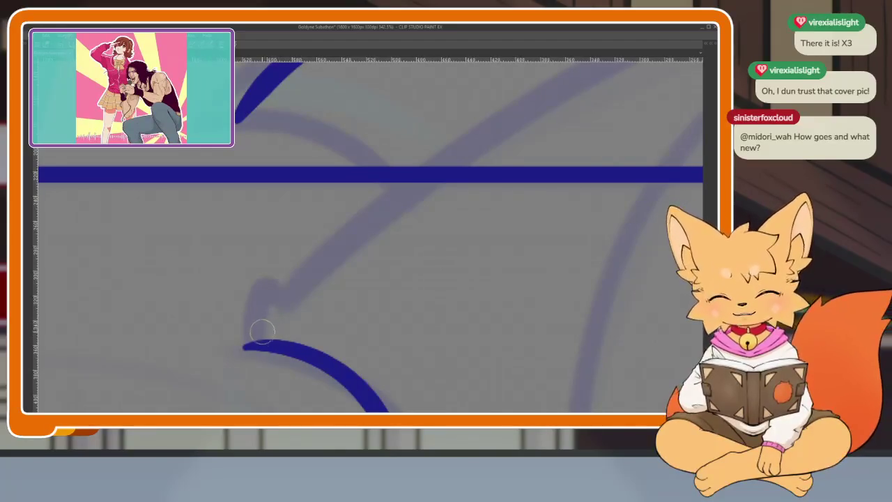
pyautogui.moveTo(256, 343); pyautogui.dragTo(291, 273)
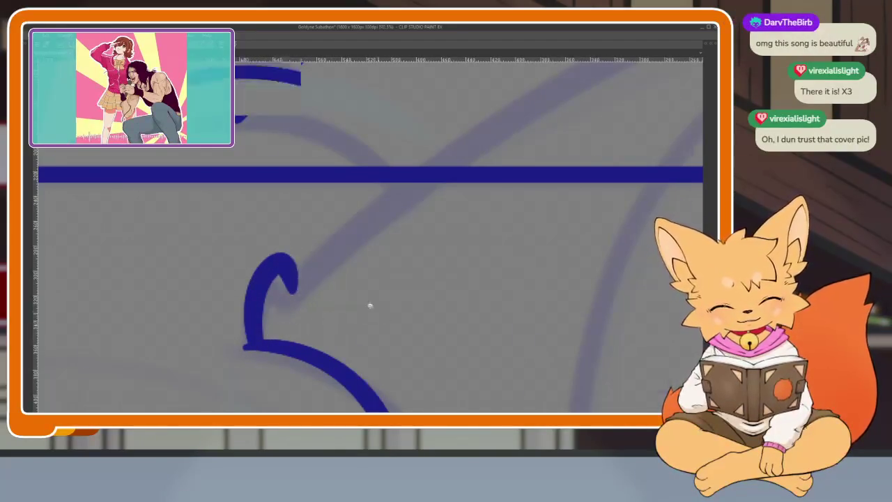
pyautogui.scroll(-5, 450, 312)
pyautogui.scroll(-1, 451, 312)
pyautogui.scroll(3, 373, 314)
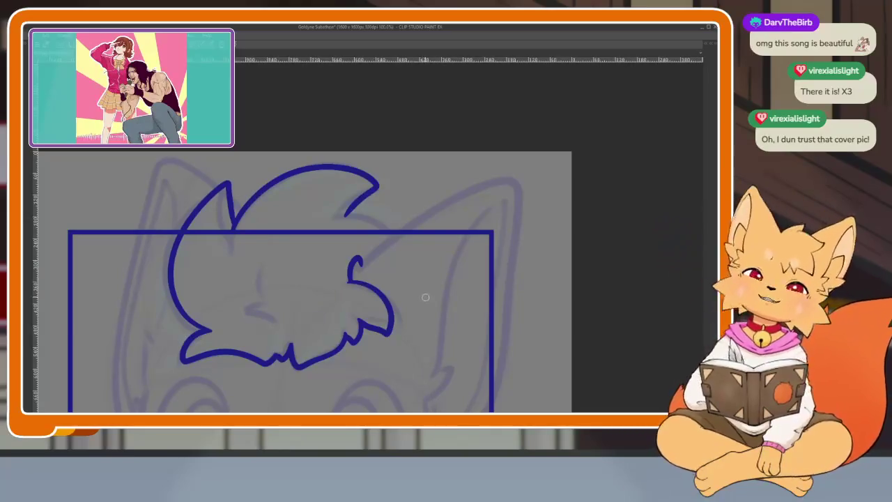
pyautogui.scroll(2, 400, 314)
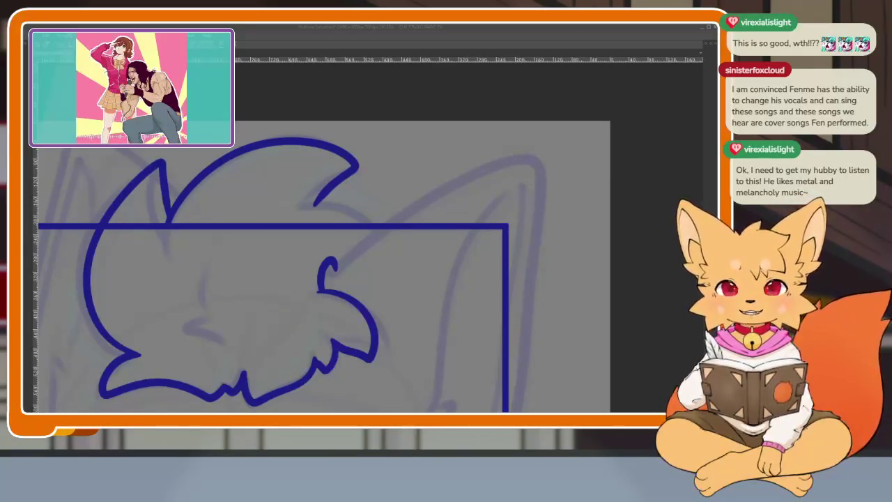
# - Tilt the canvas, erase the misplaced diagonal line, and draw the ear's outer line toward the cheek
pyautogui.moveTo(412, 271); pyautogui.dragTo(416, 282)
pyautogui.moveTo(470, 300)
pyautogui.mouseDown()
pyautogui.moveTo(446, 314)
pyautogui.moveTo(478, 312)
pyautogui.moveTo(434, 309)
pyautogui.moveTo(520, 282)
pyautogui.moveTo(500, 274)
pyautogui.moveTo(496, 313)
pyautogui.moveTo(496, 302)
pyautogui.moveTo(559, 274)
pyautogui.moveTo(454, 173)
pyautogui.mouseUp()
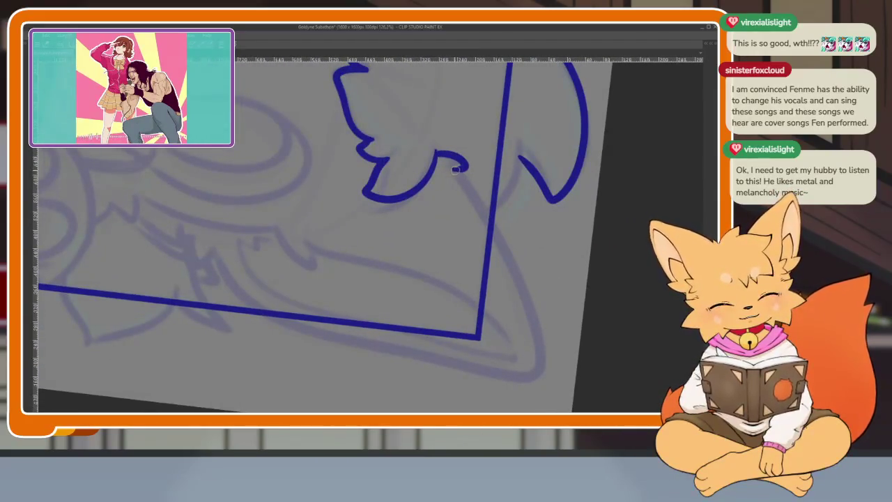
pyautogui.moveTo(524, 279); pyautogui.dragTo(457, 172)
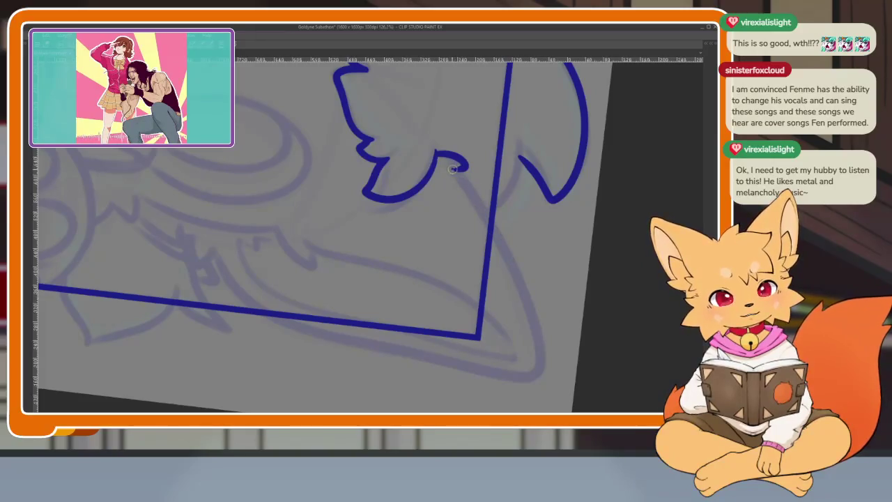
pyautogui.moveTo(484, 215)
pyautogui.mouseDown()
pyautogui.moveTo(523, 287)
pyautogui.moveTo(541, 363)
pyautogui.moveTo(481, 363)
pyautogui.moveTo(348, 336)
pyautogui.moveTo(234, 286)
pyautogui.moveTo(216, 257)
pyautogui.moveTo(186, 238)
pyautogui.mouseUp()
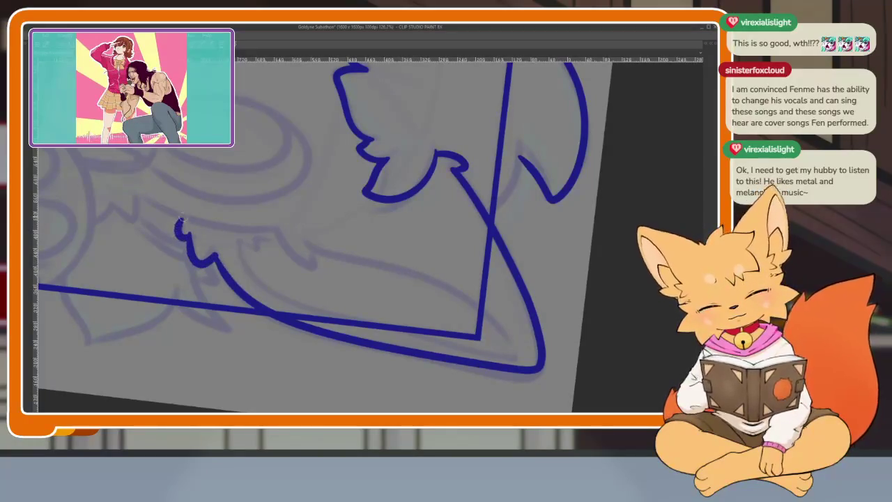
# - Reset and re-rotate the view, then redraw the right ear line freehand down to the cheek fur
pyautogui.scroll(-10, 297, 213)
pyautogui.moveTo(297, 213)
pyautogui.mouseDown()
pyautogui.moveTo(428, 285)
pyautogui.moveTo(451, 186)
pyautogui.mouseUp()
pyautogui.hotkey('ctrl', '0')
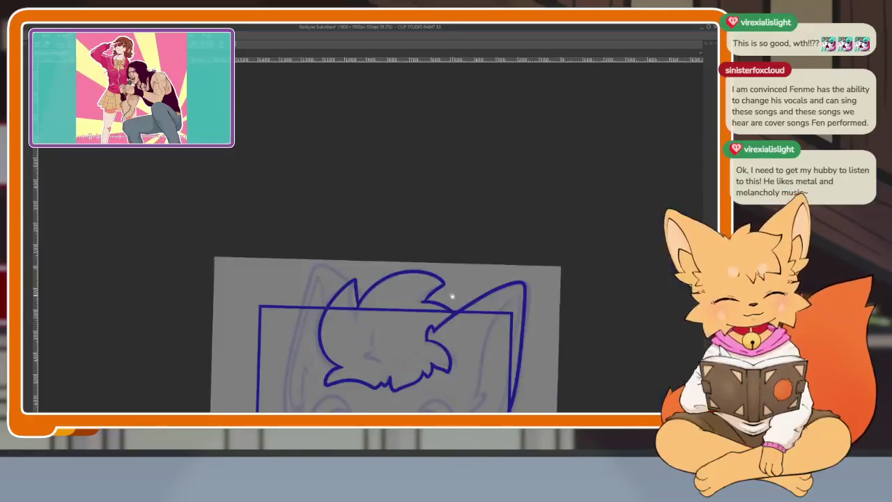
pyautogui.scroll(2, 476, 343)
pyautogui.scroll(-2, 476, 342)
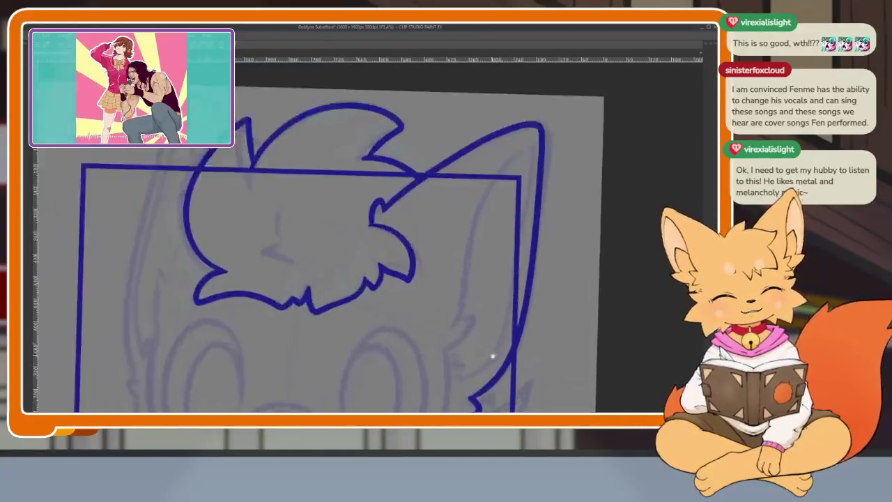
pyautogui.scroll(1, 473, 340)
pyautogui.scroll(-1, 471, 339)
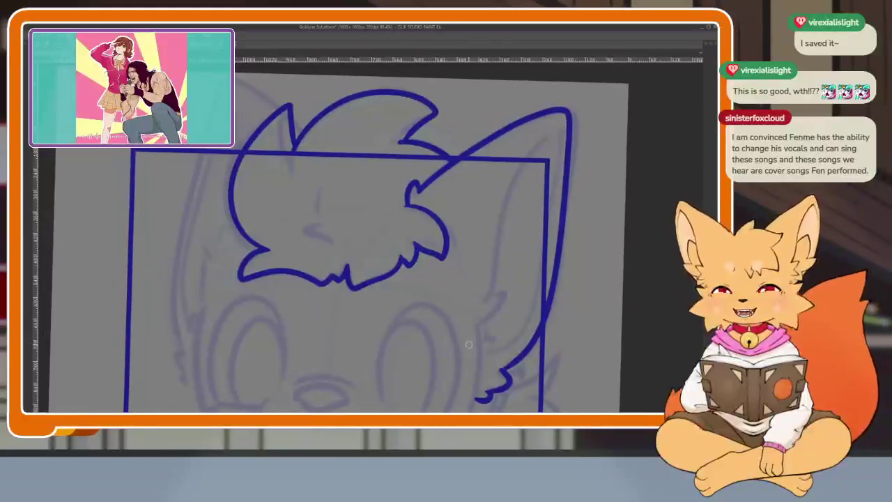
pyautogui.scroll(1, 468, 343)
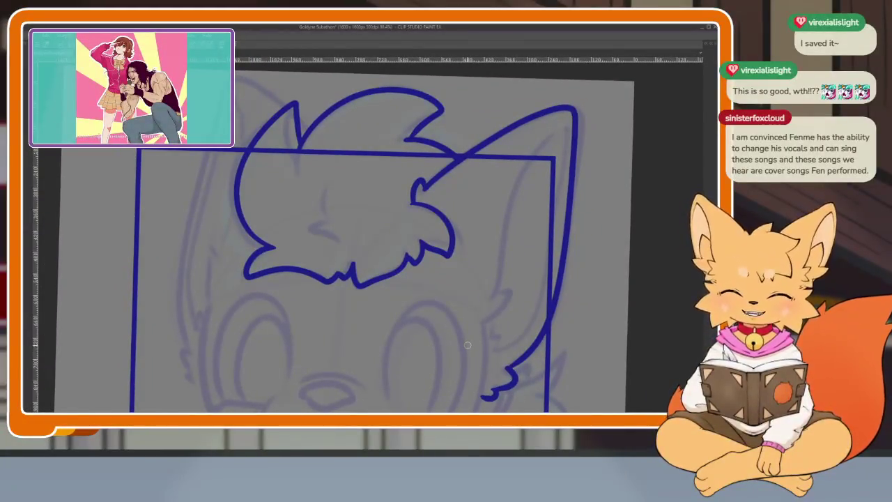
pyautogui.scroll(2, 398, 321)
pyautogui.moveTo(430, 295)
pyautogui.mouseDown()
pyautogui.moveTo(440, 313)
pyautogui.moveTo(488, 326)
pyautogui.moveTo(532, 295)
pyautogui.mouseUp()
pyautogui.scroll(2, 500, 326)
pyautogui.moveTo(491, 325)
pyautogui.mouseDown()
pyautogui.moveTo(537, 322)
pyautogui.moveTo(611, 279)
pyautogui.mouseUp()
pyautogui.moveTo(606, 322)
pyautogui.mouseDown()
pyautogui.moveTo(623, 236)
pyautogui.moveTo(618, 169)
pyautogui.moveTo(481, 196)
pyautogui.moveTo(303, 265)
pyautogui.moveTo(185, 368)
pyautogui.moveTo(180, 384)
pyautogui.mouseUp()
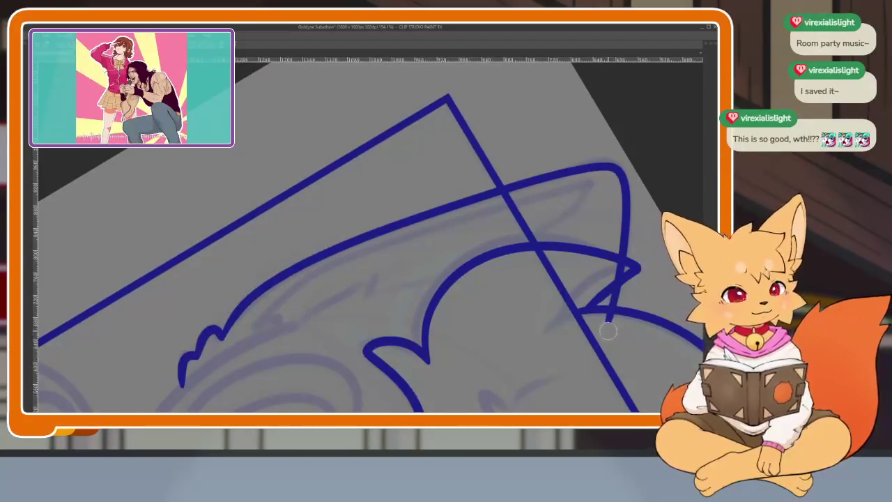
pyautogui.scroll(-5, 610, 275)
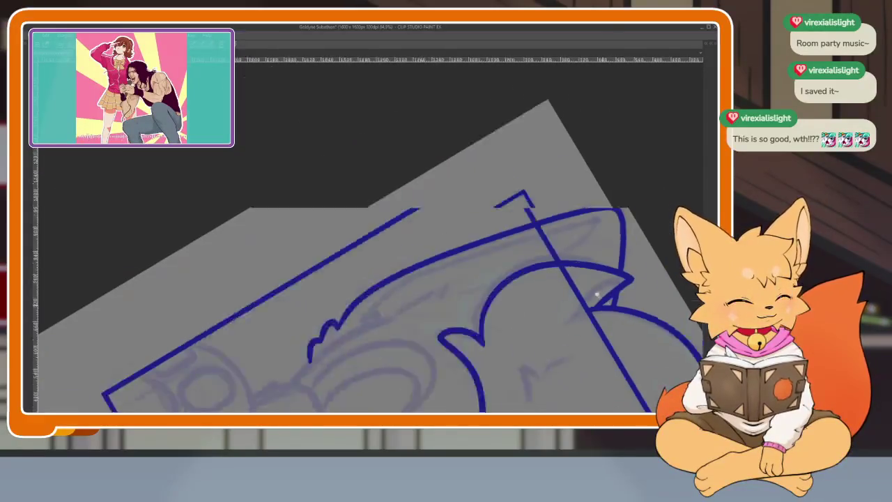
pyautogui.press('Tab')
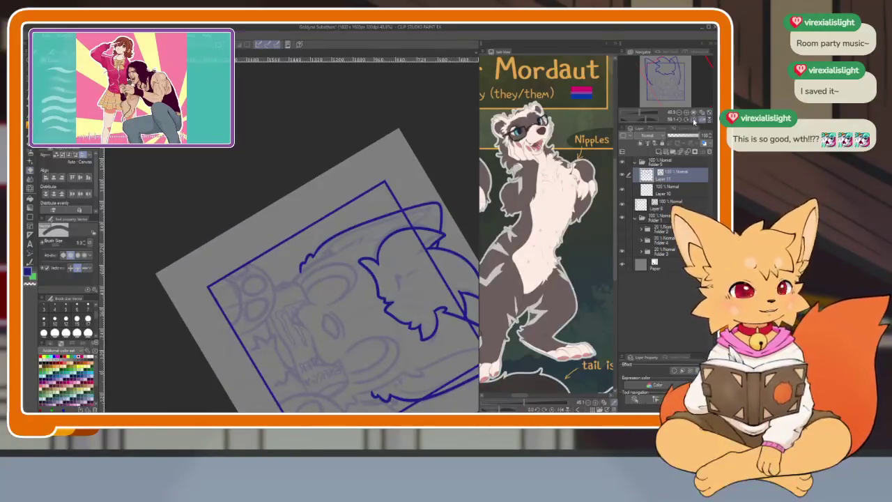
pyautogui.click(694, 120)
pyautogui.press('Tab')
pyautogui.scroll(3, 404, 314)
pyautogui.scroll(2, 393, 306)
pyautogui.moveTo(423, 287); pyautogui.dragTo(417, 326)
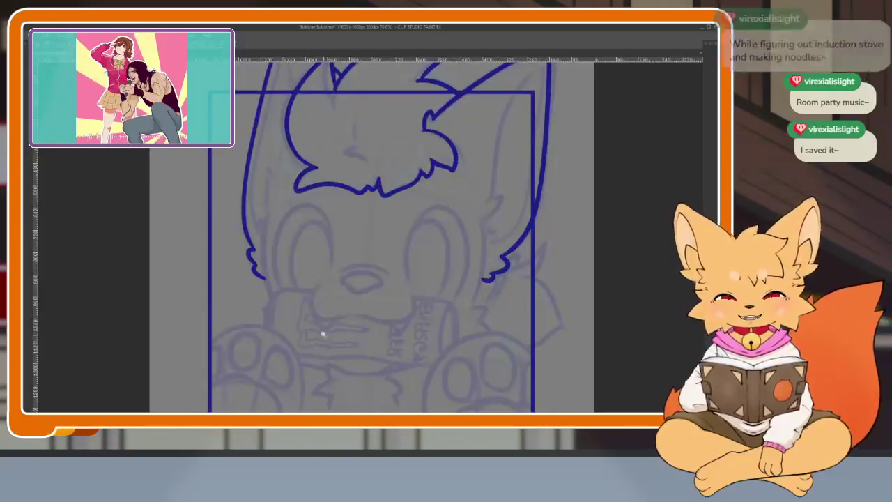
pyautogui.scroll(2, 328, 338)
pyautogui.moveTo(339, 346); pyautogui.dragTo(349, 351)
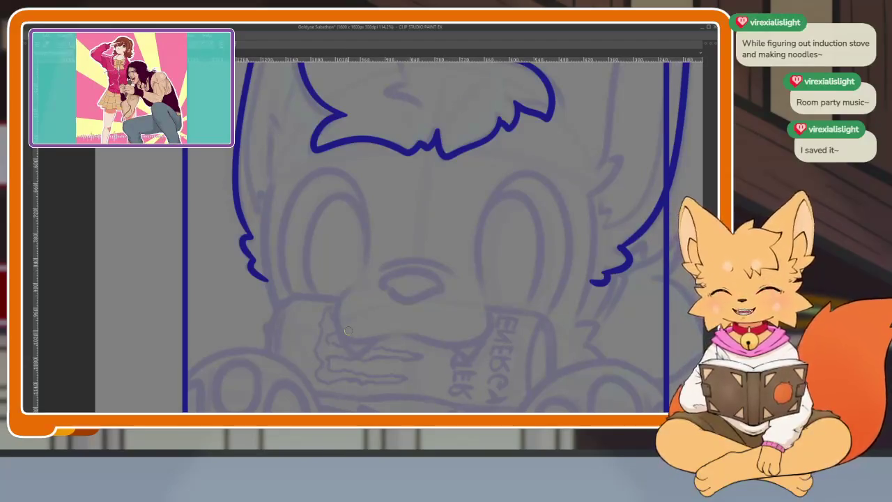
pyautogui.hscroll(5, 486, 295)
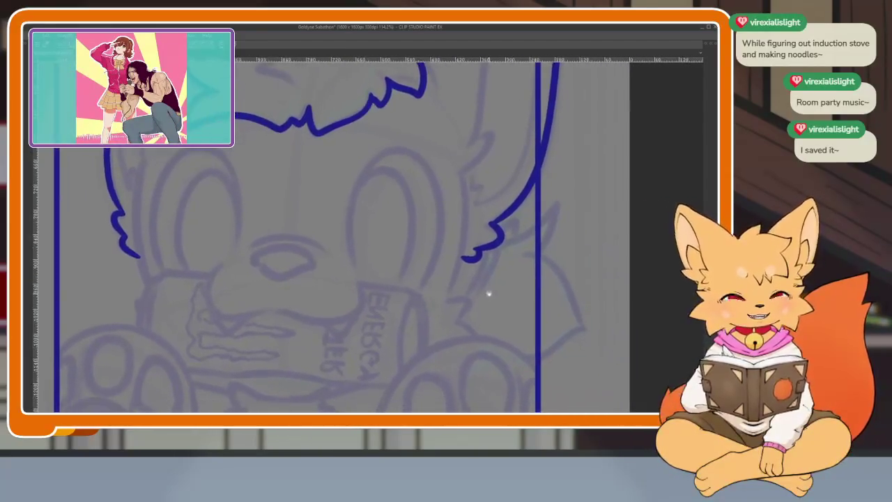
pyautogui.scroll(2, 452, 288)
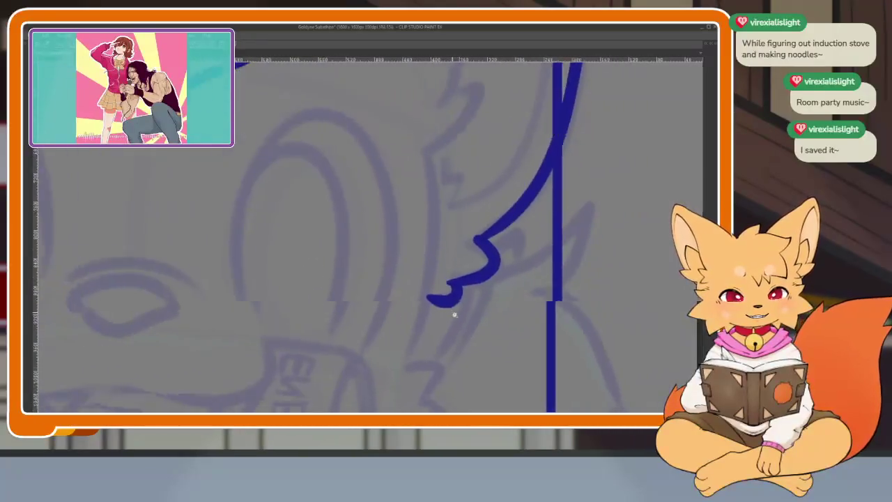
pyautogui.hscroll(1, 426, 139)
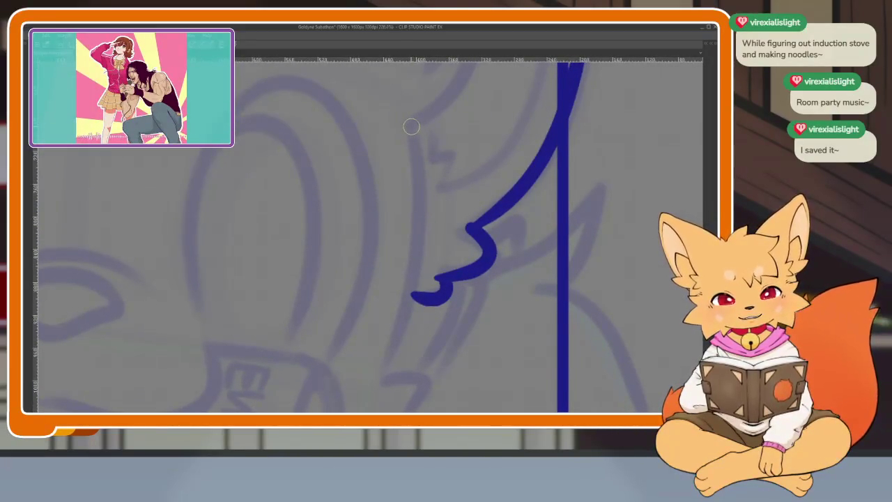
pyautogui.moveTo(411, 127); pyautogui.dragTo(380, 378)
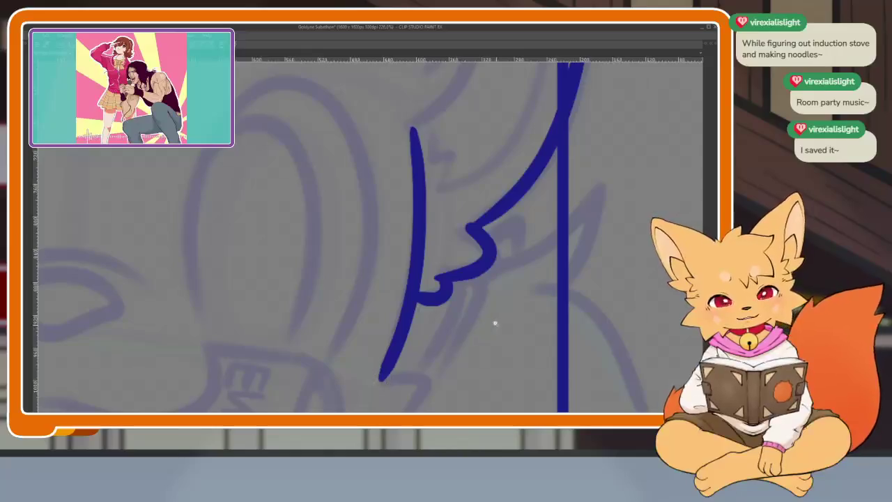
pyautogui.scroll(-5, 496, 326)
pyautogui.scroll(5, 500, 302)
pyautogui.moveTo(500, 302); pyautogui.dragTo(409, 339)
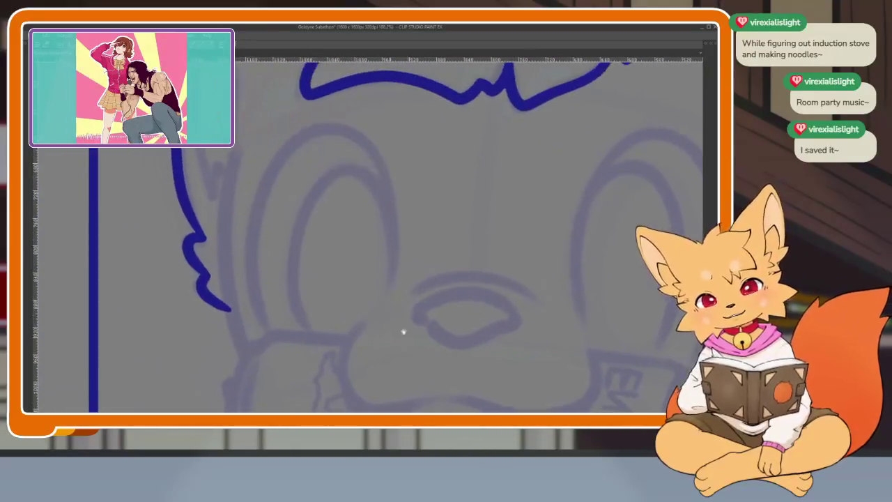
pyautogui.moveTo(238, 154)
pyautogui.mouseDown()
pyautogui.moveTo(229, 260)
pyautogui.moveTo(248, 361)
pyautogui.mouseUp()
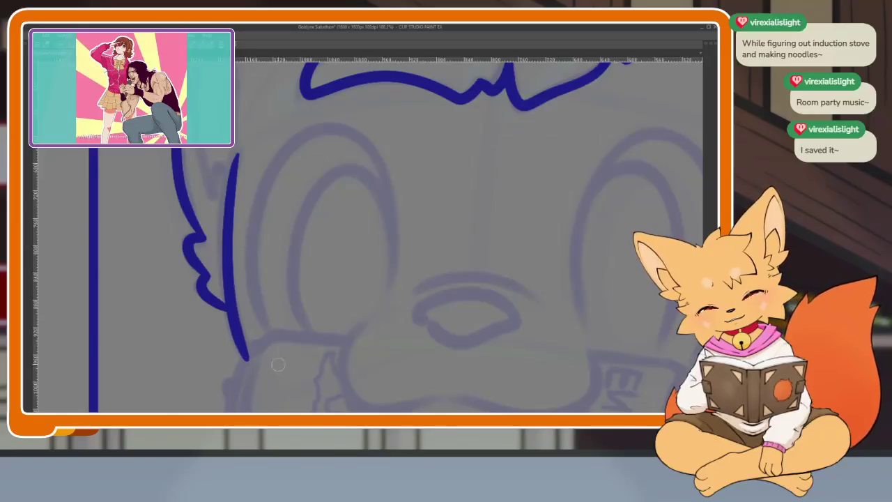
pyautogui.scroll(-5, 525, 303)
pyautogui.moveTo(525, 302); pyautogui.dragTo(514, 269)
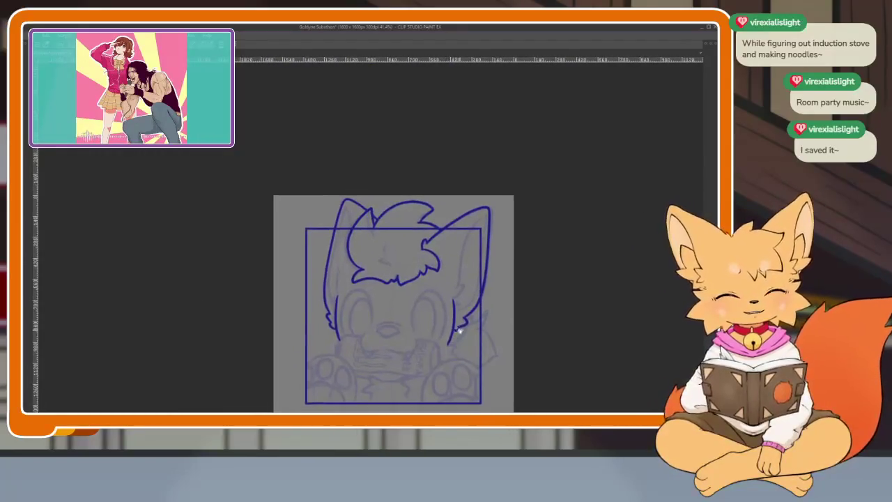
pyautogui.scroll(2, 446, 335)
pyautogui.scroll(2, 439, 348)
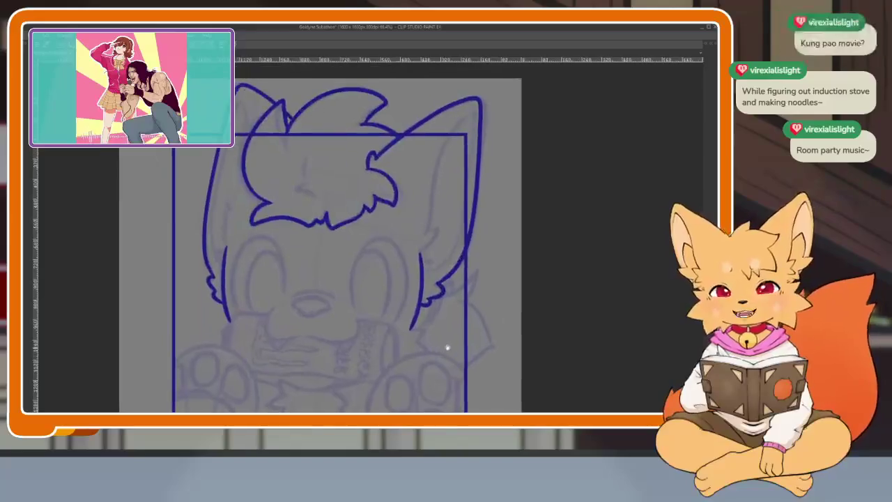
pyautogui.scroll(-2, 456, 330)
pyautogui.scroll(2, 460, 342)
pyautogui.scroll(1, 464, 342)
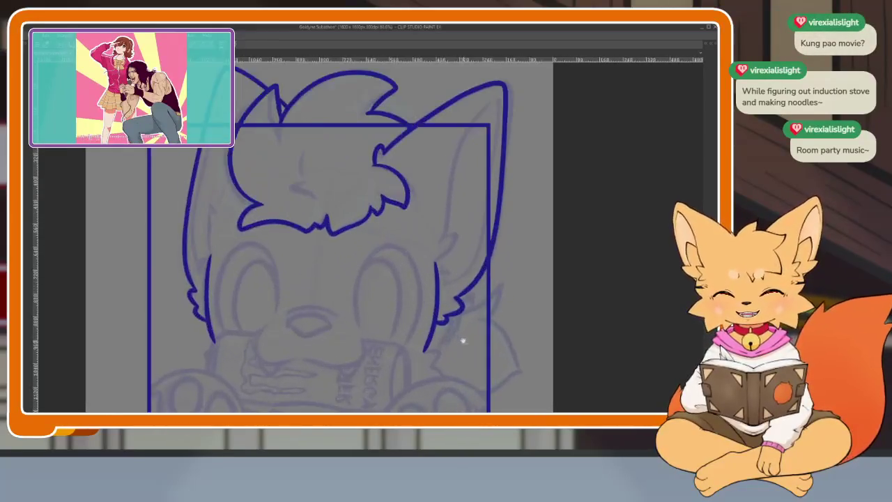
pyautogui.scroll(-1, 464, 341)
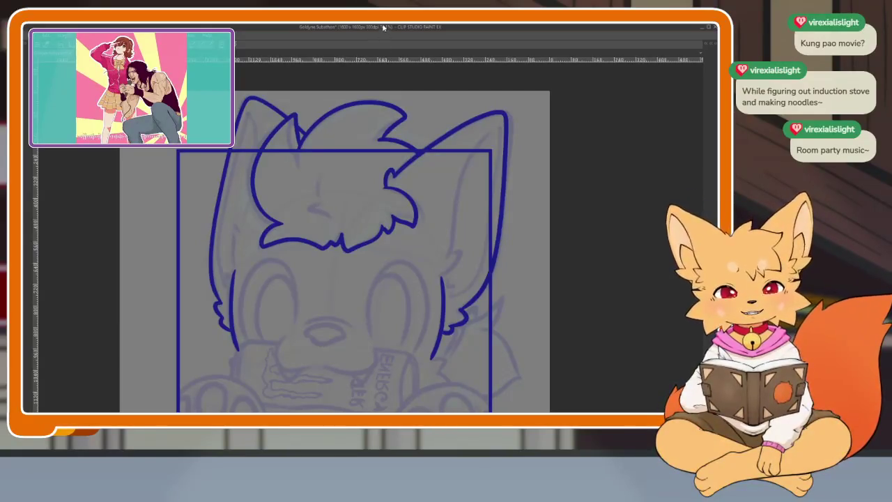
pyautogui.scroll(2, 409, 328)
# - Draw a hooked fur tuft inside the right cheek, undoing and redrawing until it fits
pyautogui.scroll(3, 414, 314)
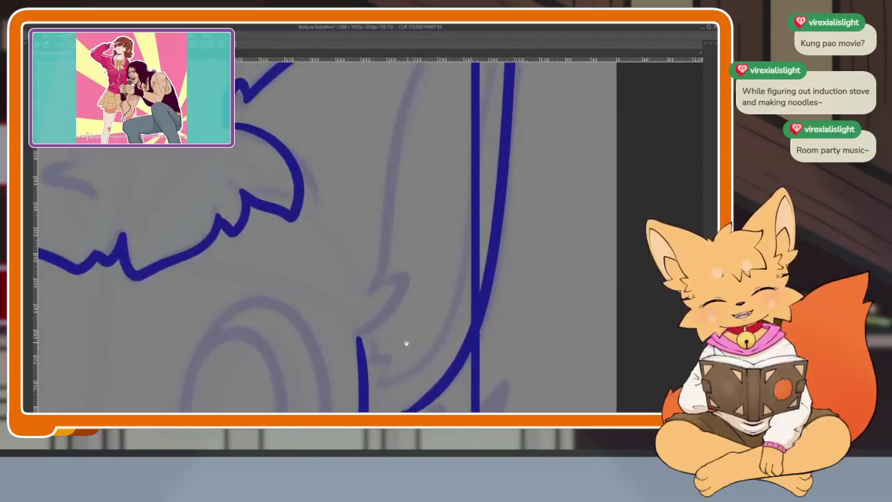
pyautogui.moveTo(360, 338); pyautogui.dragTo(380, 282)
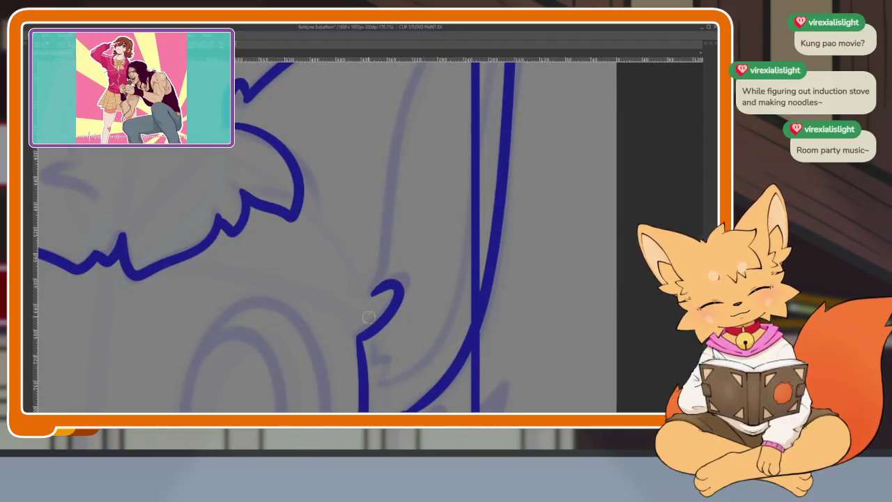
pyautogui.scroll(-3, 417, 301)
pyautogui.scroll(1, 417, 301)
pyautogui.scroll(-1, 425, 323)
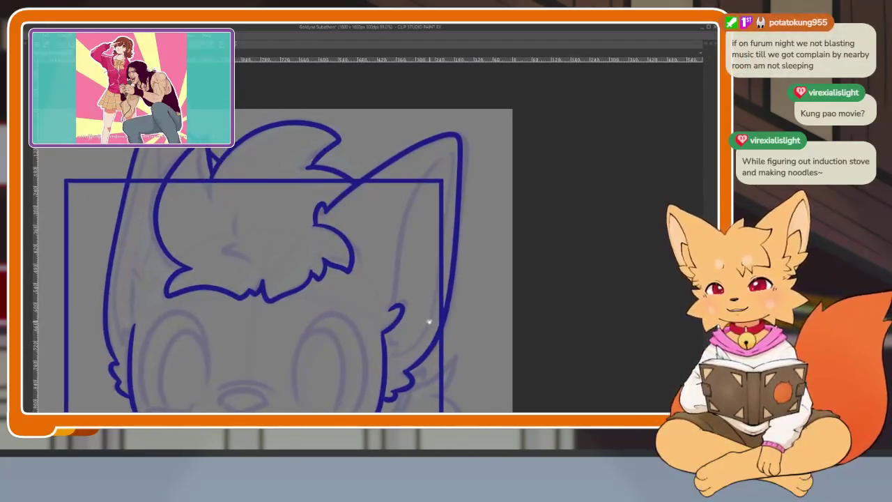
pyautogui.scroll(-1, 428, 321)
pyautogui.scroll(3, 421, 337)
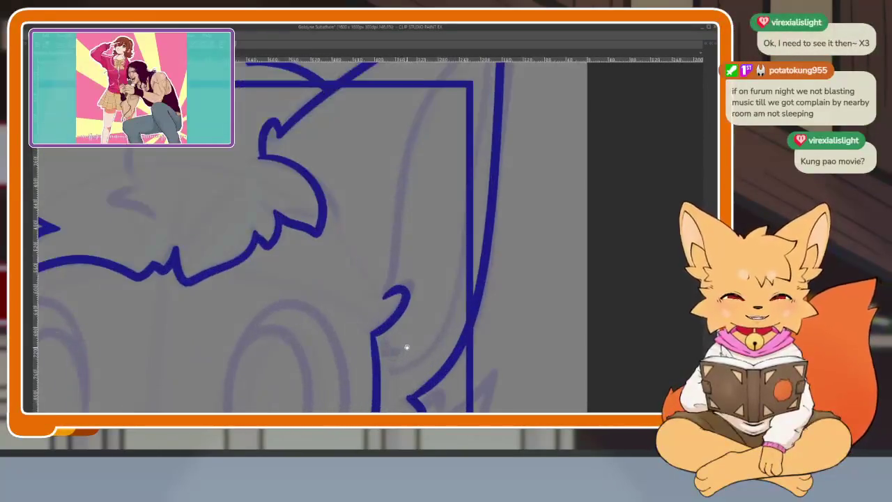
pyautogui.hotkey('ctrl', 'z')
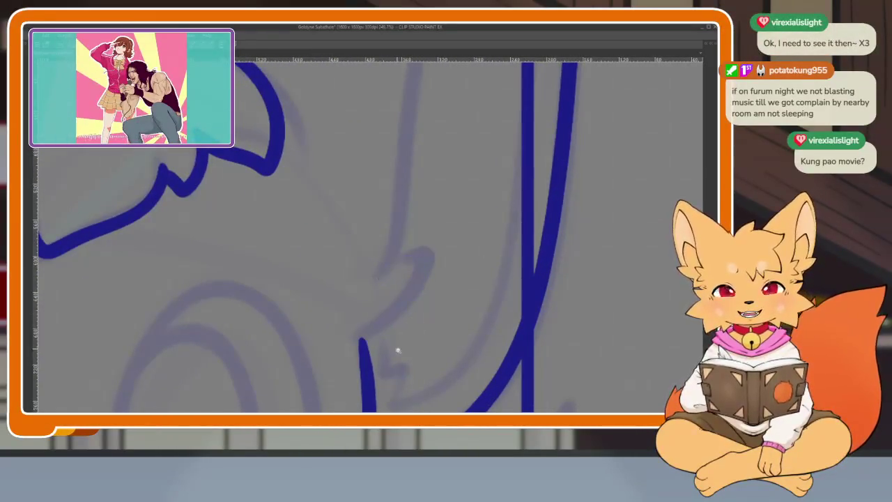
pyautogui.scroll(1, 366, 358)
pyautogui.moveTo(359, 361)
pyautogui.mouseDown()
pyautogui.moveTo(422, 230)
pyautogui.moveTo(393, 241)
pyautogui.mouseUp()
pyautogui.hotkey('ctrl', 'z')
pyautogui.moveTo(358, 358); pyautogui.dragTo(376, 258)
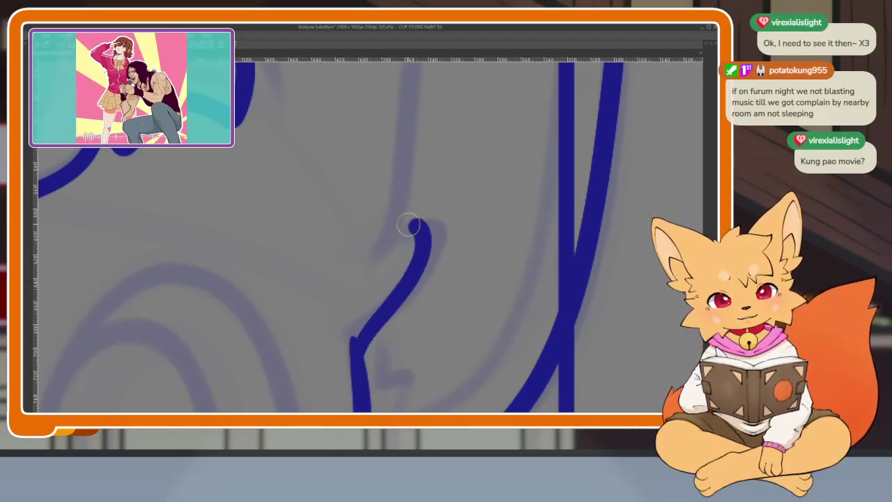
pyautogui.scroll(-5, 484, 276)
pyautogui.scroll(2, 447, 273)
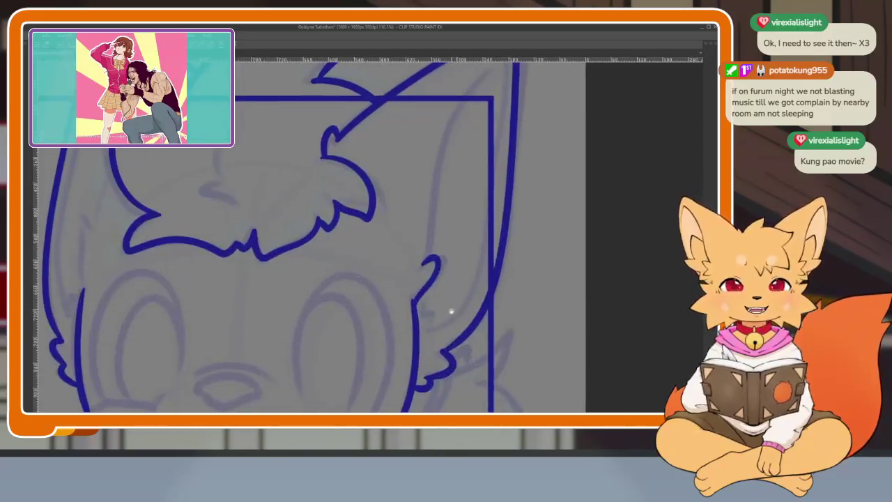
pyautogui.scroll(2, 454, 312)
pyautogui.scroll(1, 446, 319)
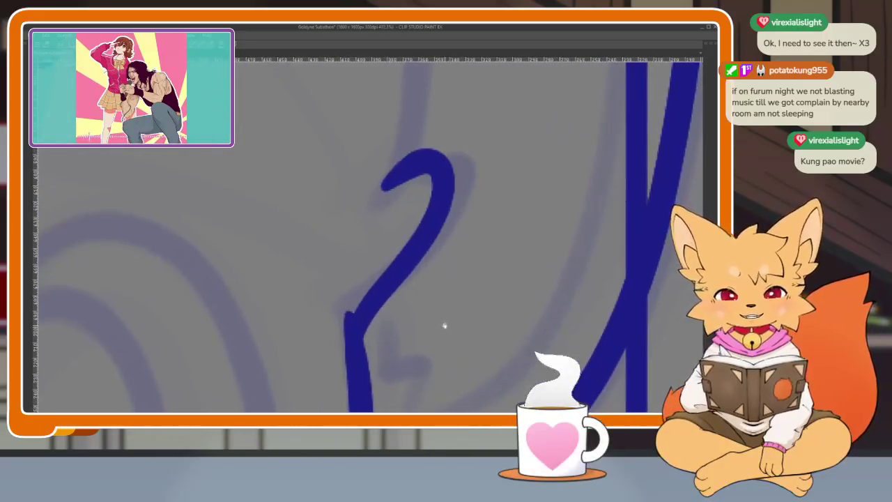
pyautogui.hotkey('ctrl', 'z')
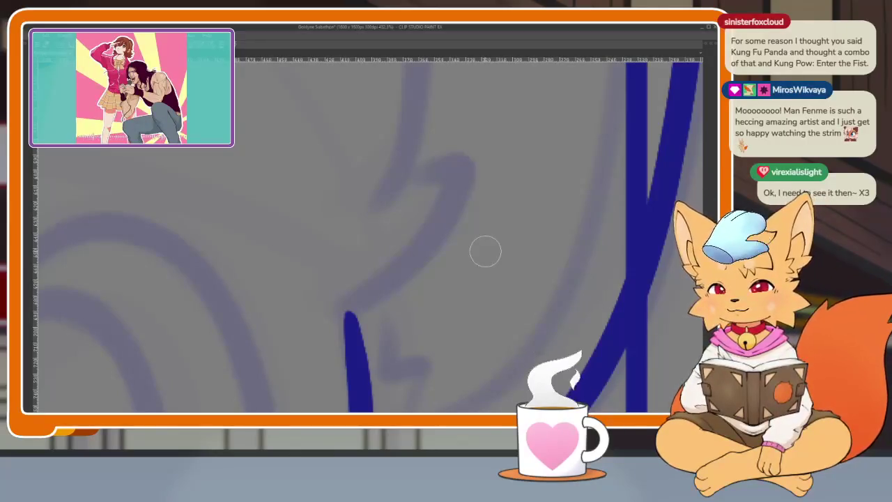
# - Extend the cheek fur stroke upward, redrawing it so it curls into a hook
pyautogui.scroll(-1, 442, 303)
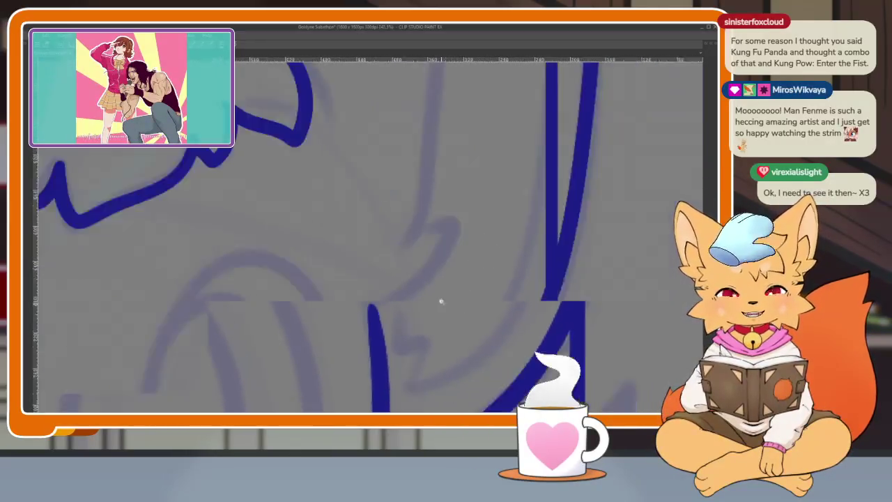
pyautogui.scroll(1, 439, 329)
pyautogui.scroll(1, 428, 310)
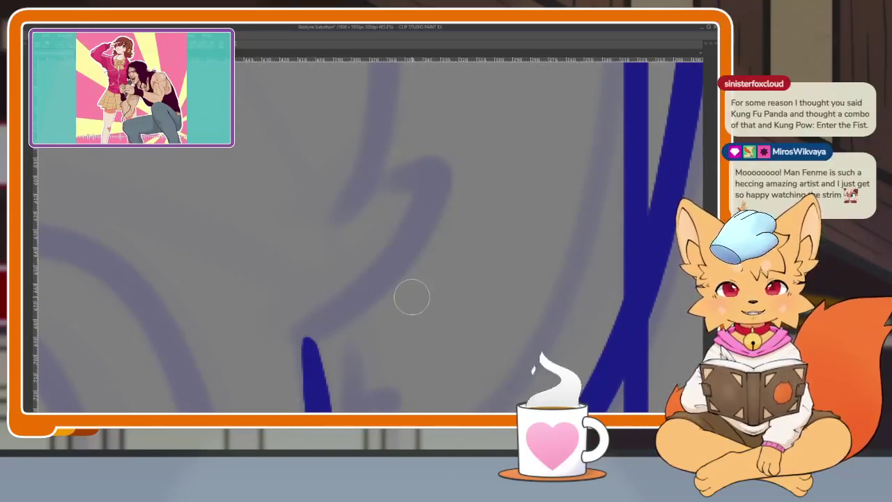
pyautogui.moveTo(315, 360); pyautogui.dragTo(399, 161)
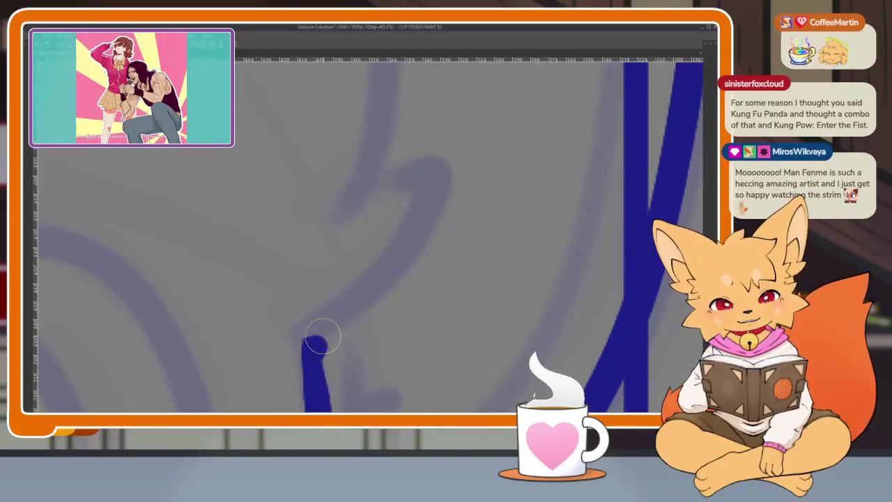
pyautogui.scroll(-2, 438, 274)
pyautogui.scroll(-2, 456, 295)
pyautogui.scroll(-1, 425, 323)
pyautogui.scroll(3, 414, 339)
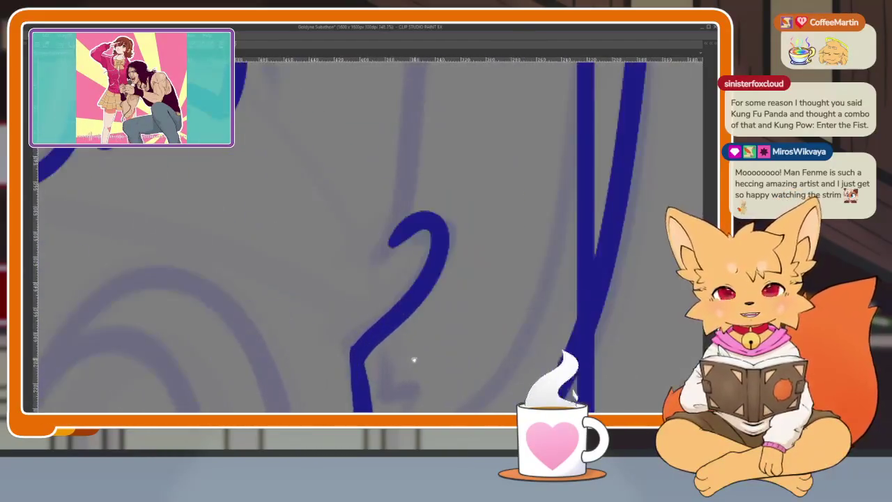
pyautogui.hotkey('ctrl', 'z')
pyautogui.moveTo(330, 368)
pyautogui.mouseDown()
pyautogui.moveTo(418, 269)
pyautogui.moveTo(408, 225)
pyautogui.moveTo(366, 249)
pyautogui.mouseUp()
pyautogui.scroll(-5, 481, 217)
pyautogui.scroll(-1, 481, 217)
pyautogui.scroll(-2, 472, 278)
pyautogui.scroll(2, 450, 272)
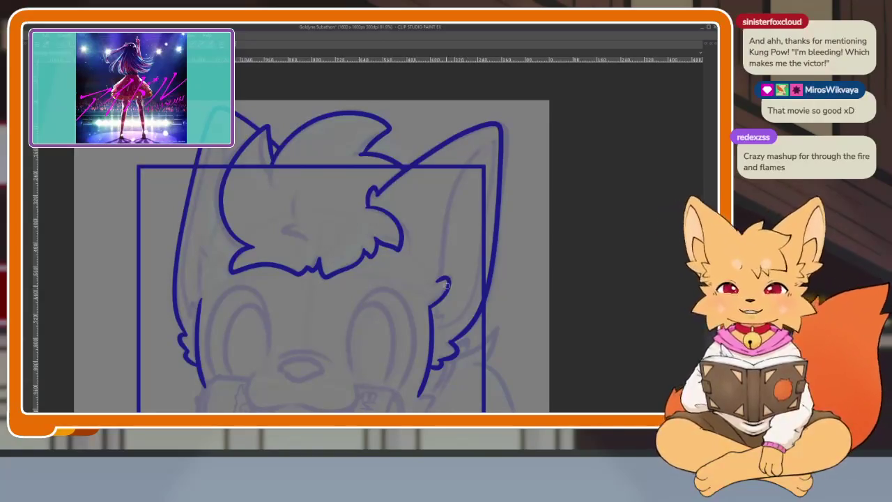
pyautogui.moveTo(516, 269)
pyautogui.mouseDown()
pyautogui.moveTo(442, 295)
pyautogui.moveTo(458, 207)
pyautogui.moveTo(516, 259)
pyautogui.mouseUp()
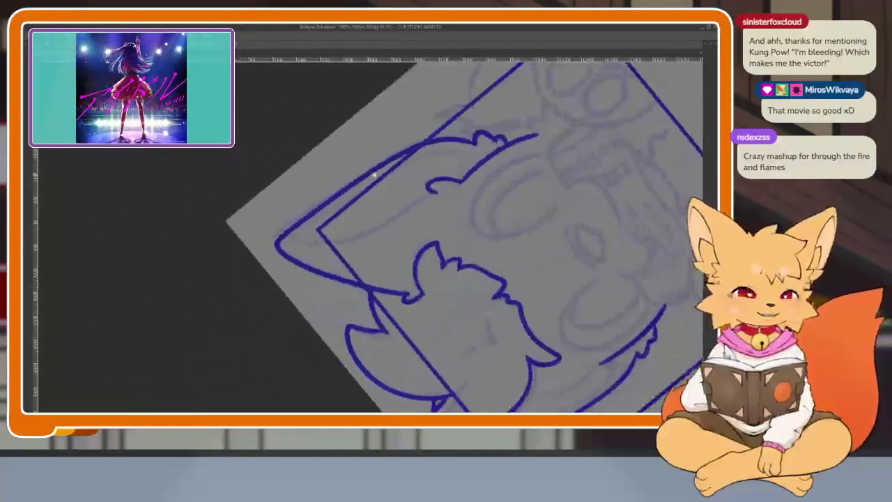
# - Undo the stray stroke near the left ear, draw its inner line, then remove the overlong stroke
pyautogui.scroll(3, 448, 268)
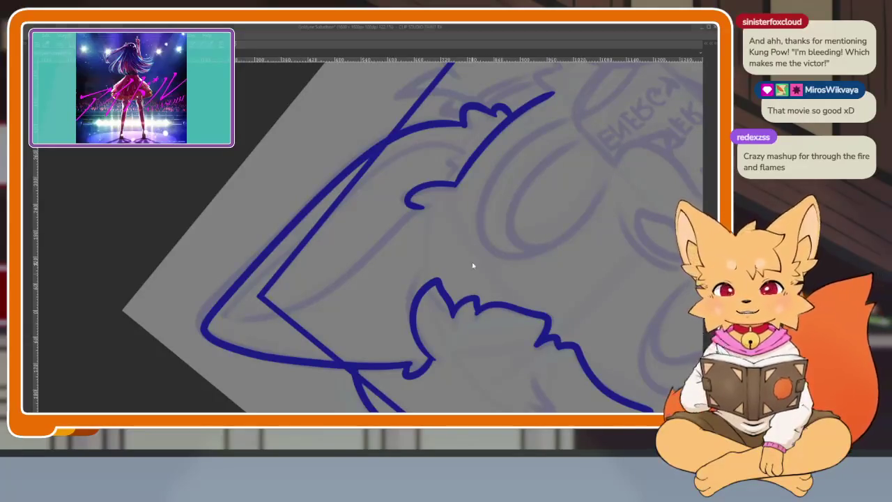
pyautogui.scroll(2, 360, 316)
pyautogui.scroll(1, 360, 337)
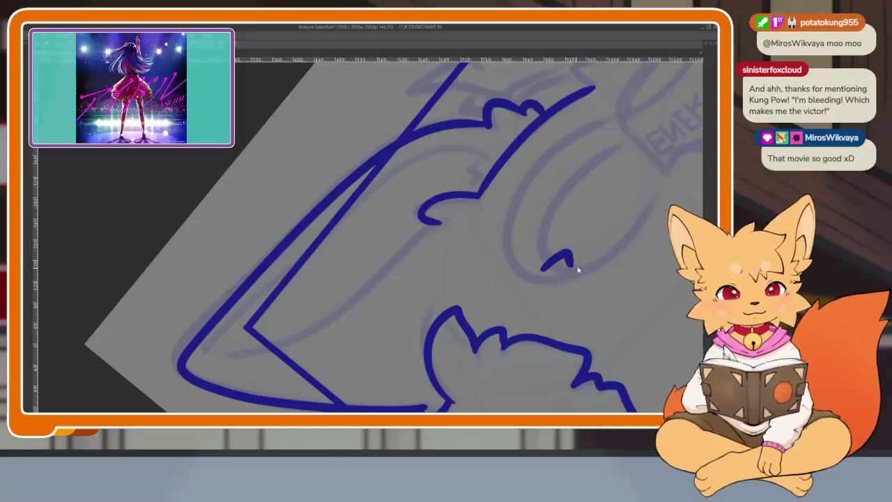
pyautogui.hotkey('ctrl', 'z')
pyautogui.scroll(2, 419, 302)
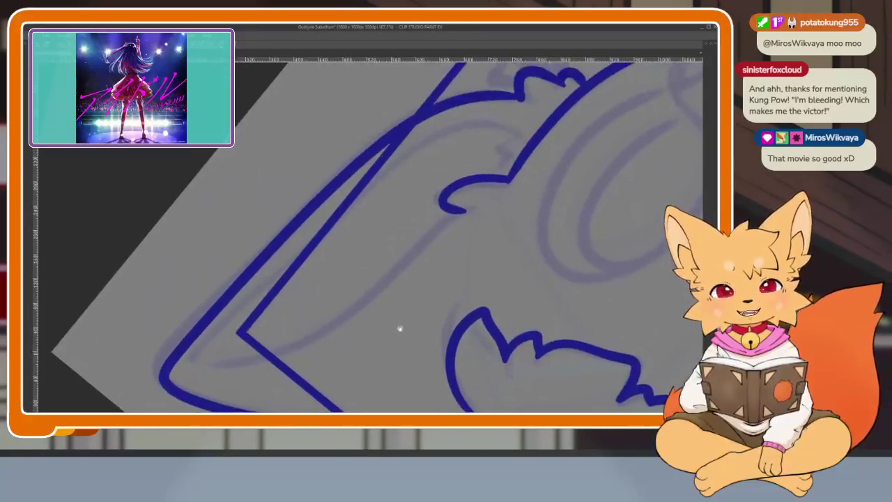
pyautogui.scroll(-1, 401, 327)
pyautogui.moveTo(464, 221)
pyautogui.mouseDown()
pyautogui.moveTo(235, 360)
pyautogui.moveTo(521, 144)
pyautogui.mouseUp()
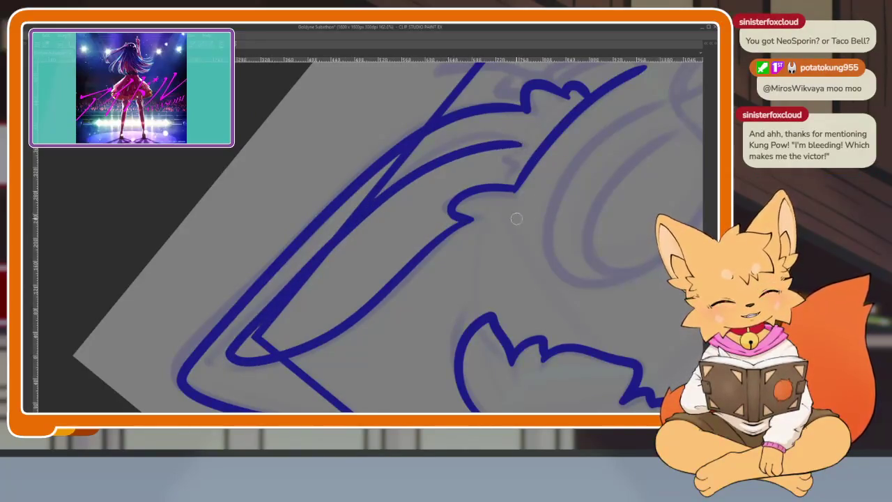
pyautogui.scroll(1, 518, 213)
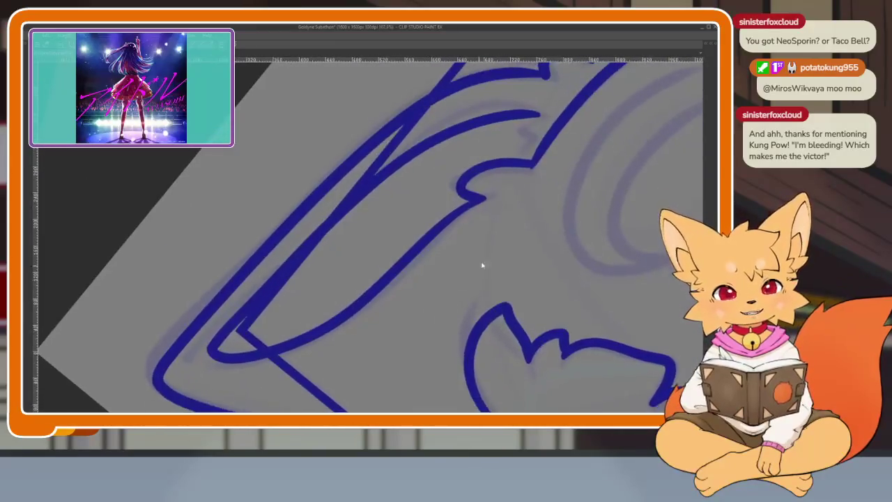
pyautogui.hotkey('ctrl', 'z')
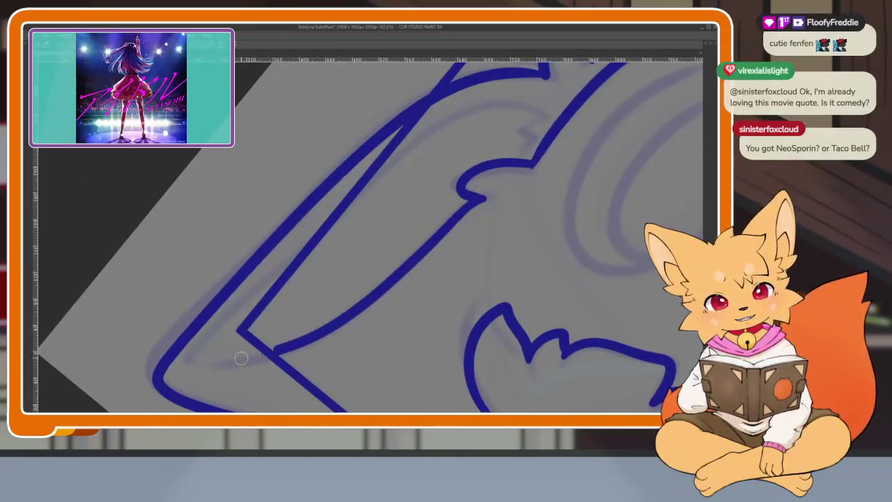